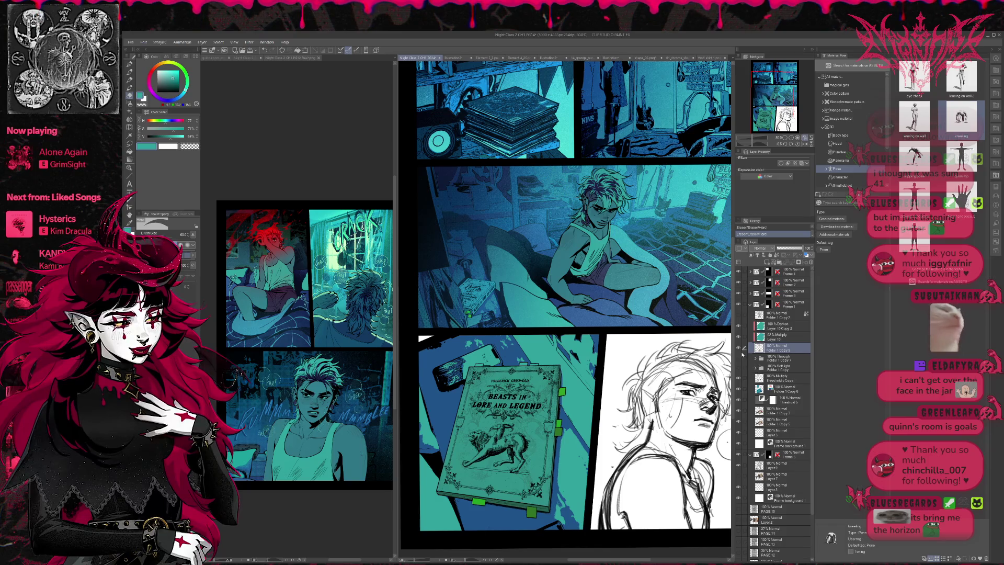
# Compare the book illustration, then add a new Darken layer with dark blue as the colour
pyautogui.click(740, 349)
pyautogui.click(740, 349)
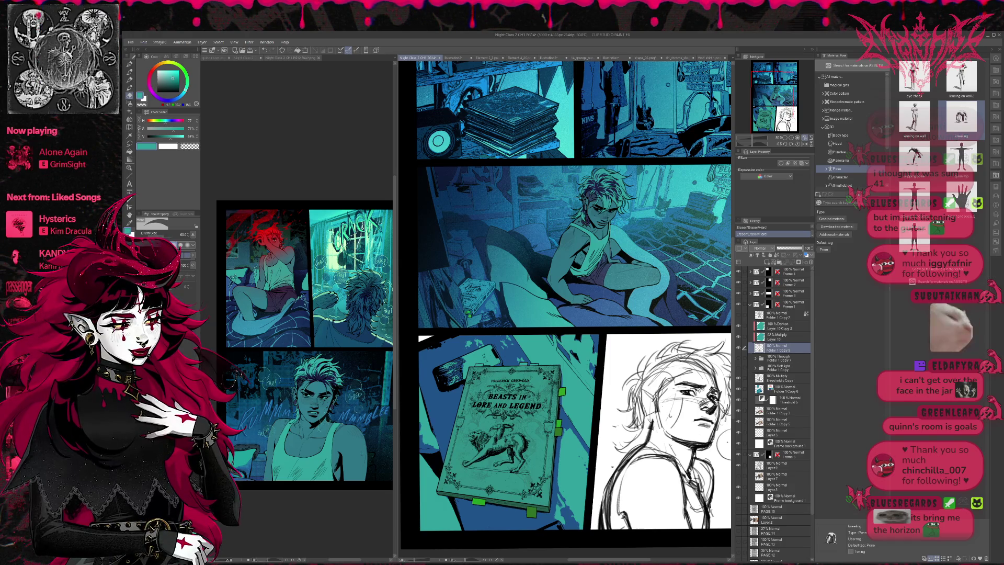
pyautogui.click(779, 389)
pyautogui.click(753, 255)
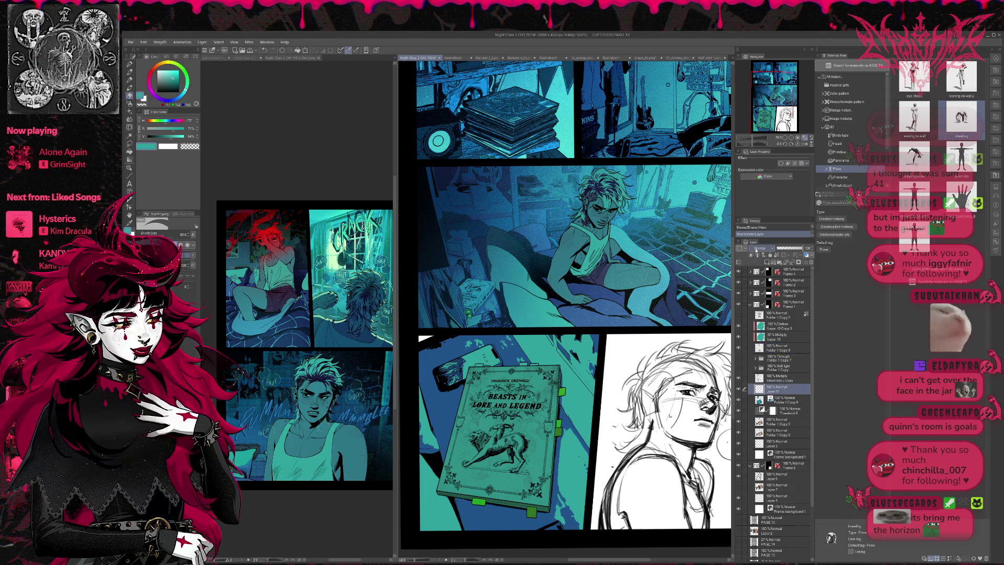
pyautogui.scroll(-1, 761, 248)
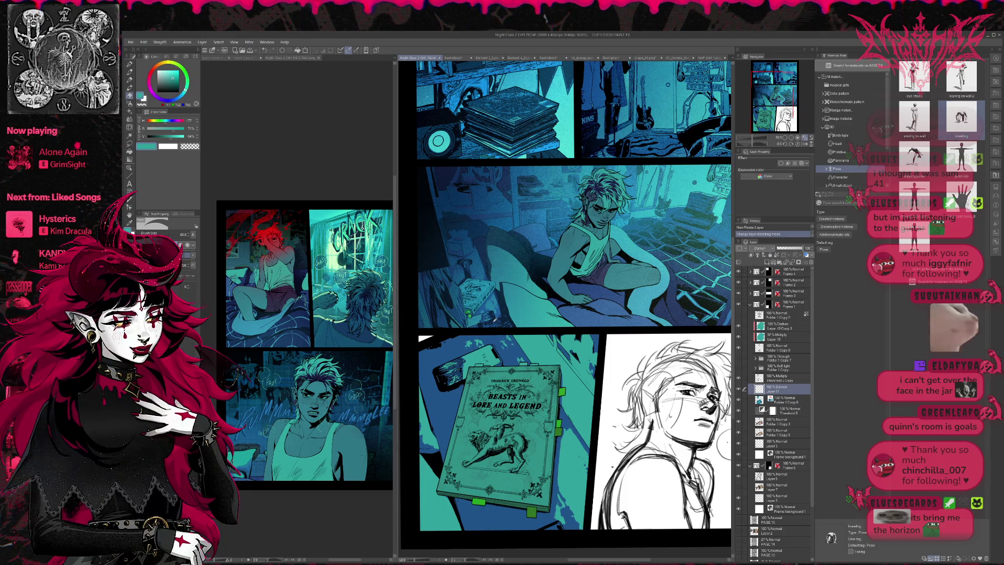
pyautogui.keyDown('alt'); pyautogui.click(479, 271); pyautogui.keyUp('alt')
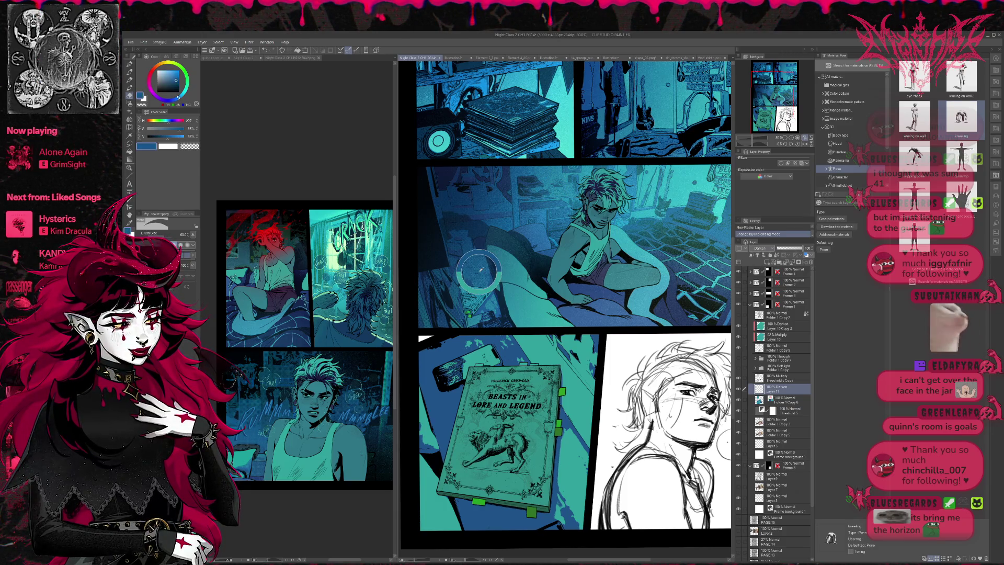
# Paint dark-blue shading on the floor right of the book with the size-500 G-pen
pyautogui.moveTo(560, 459); pyautogui.dragTo(567, 492)
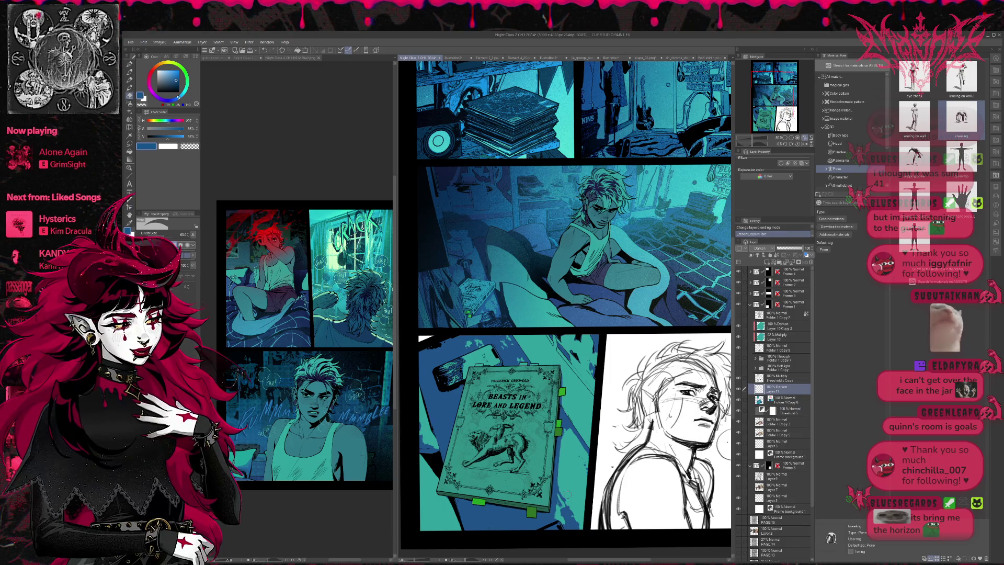
pyautogui.press('p')
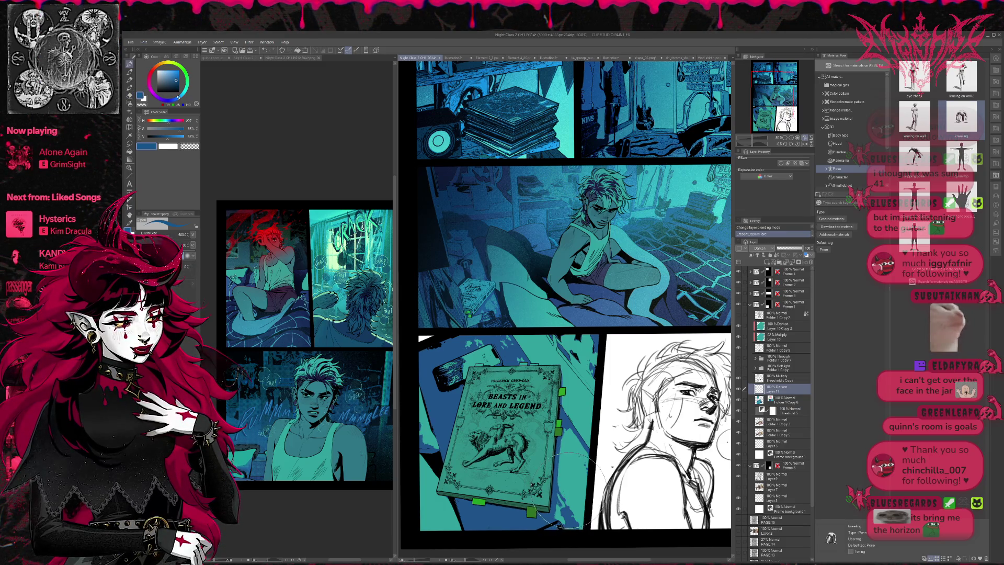
pyautogui.moveTo(567, 470); pyautogui.dragTo(575, 510)
pyautogui.moveTo(596, 476); pyautogui.dragTo(549, 528)
pyautogui.moveTo(591, 445)
pyautogui.mouseDown()
pyautogui.moveTo(560, 502)
pyautogui.moveTo(576, 449)
pyautogui.moveTo(586, 490)
pyautogui.mouseUp()
pyautogui.press('e')
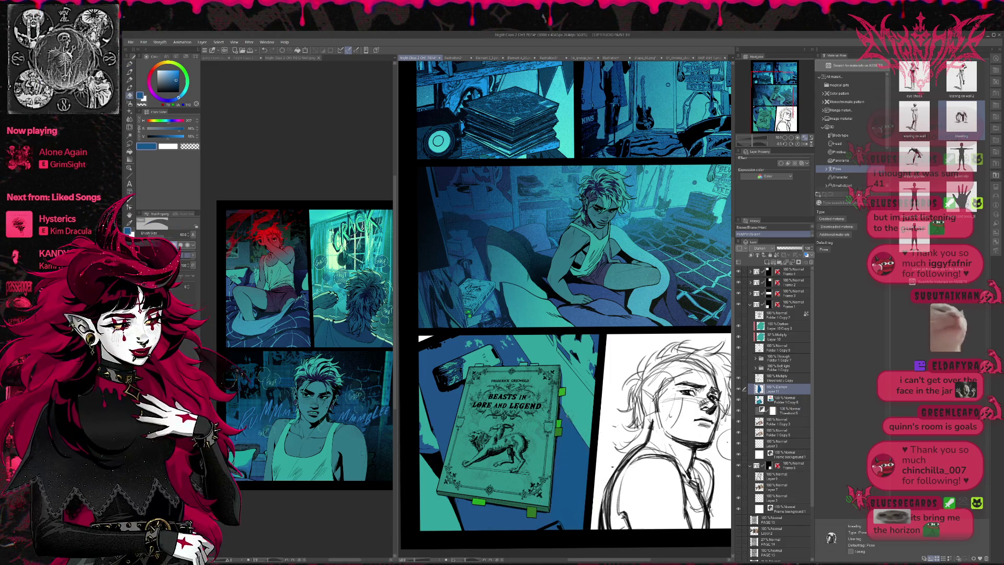
pyautogui.press('p')
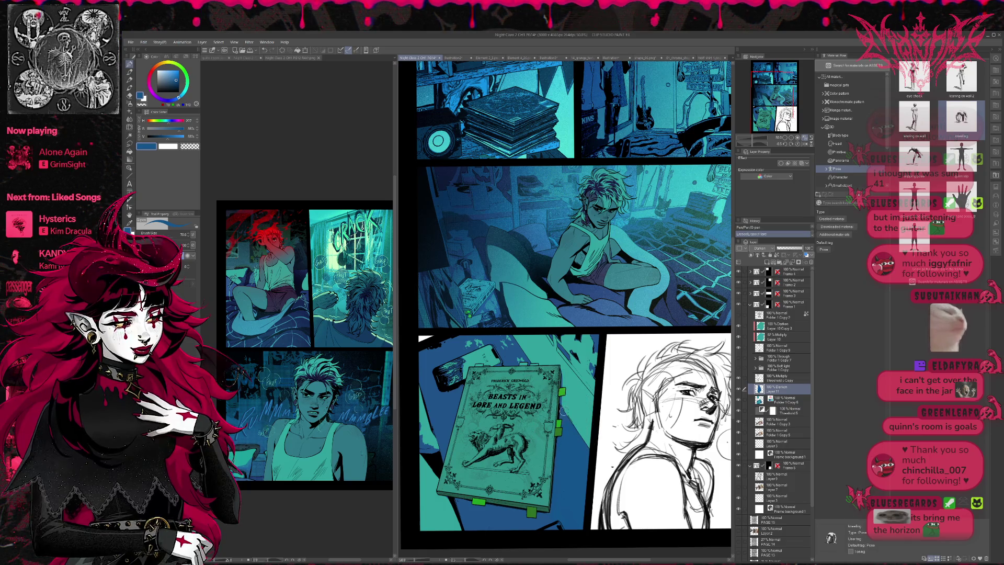
pyautogui.moveTo(562, 406); pyautogui.dragTo(594, 455)
pyautogui.press('e')
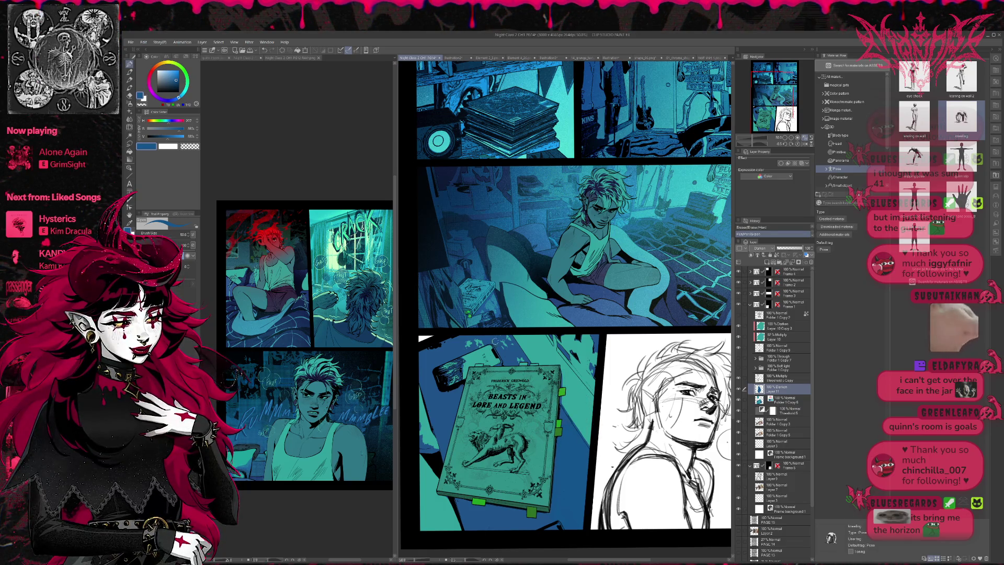
pyautogui.moveTo(484, 344); pyautogui.dragTo(498, 341)
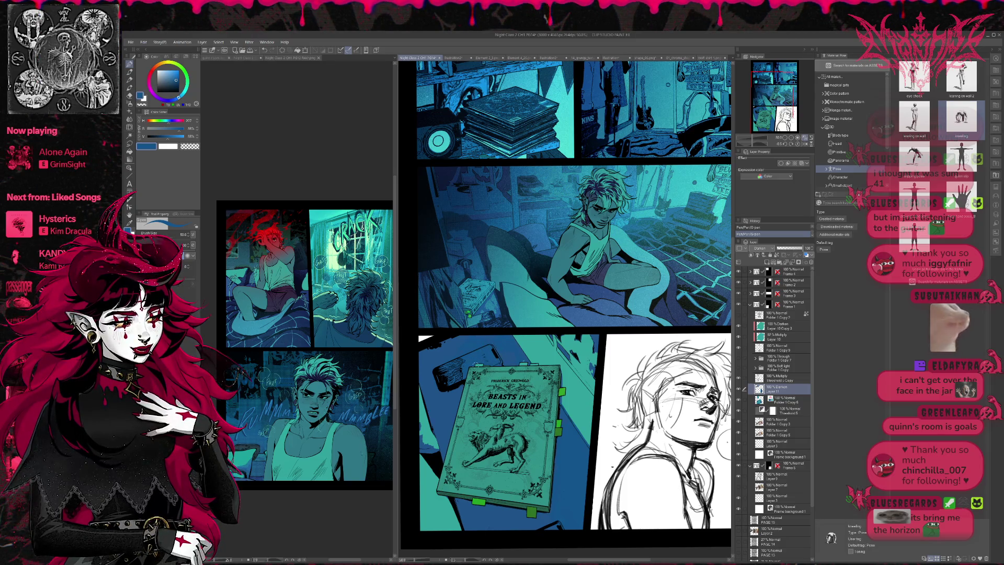
# Shade the floor left of the book with dark G-pen strokes
pyautogui.moveTo(439, 453); pyautogui.dragTo(421, 392)
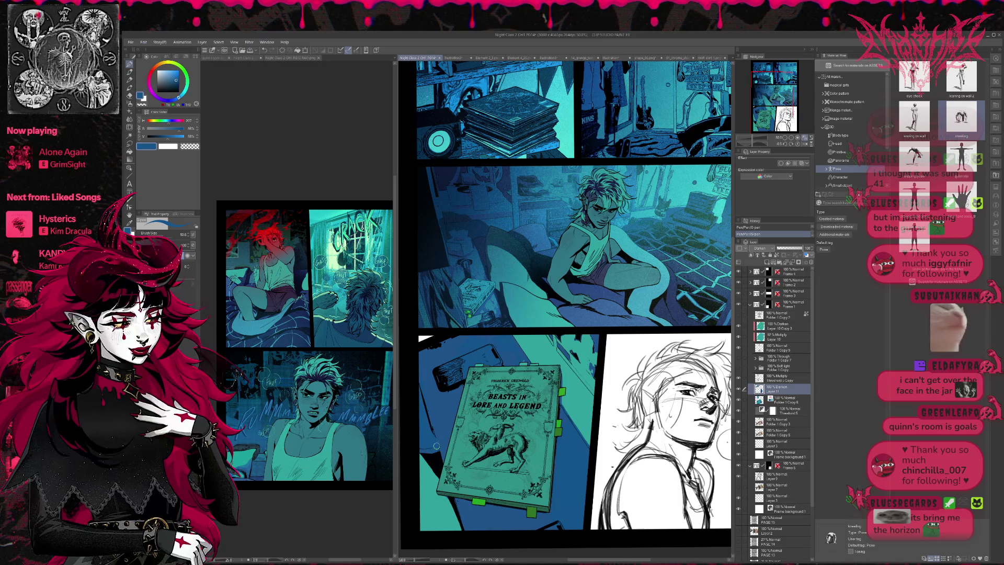
pyautogui.moveTo(417, 453)
pyautogui.mouseDown()
pyautogui.moveTo(448, 521)
pyautogui.moveTo(456, 517)
pyautogui.mouseUp()
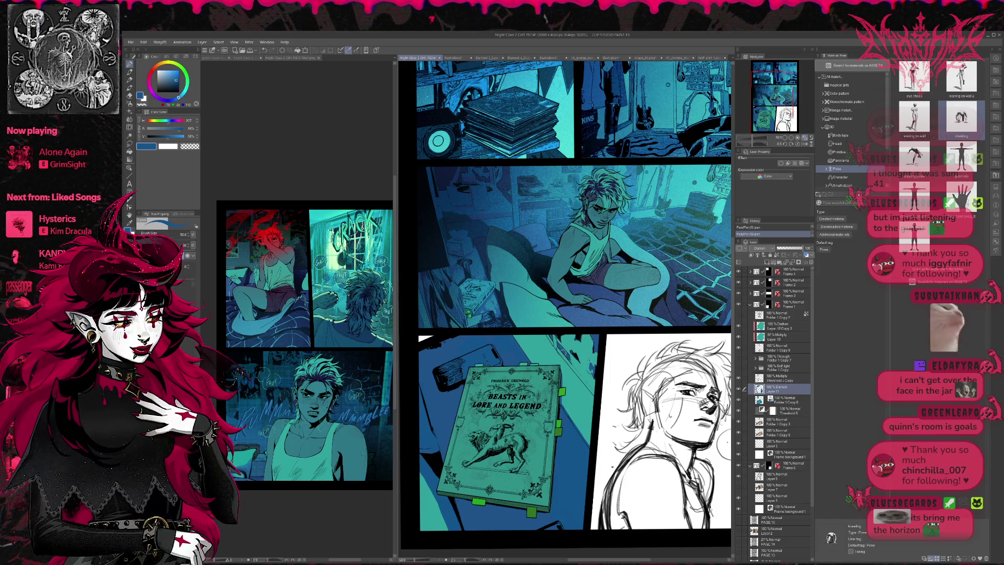
pyautogui.hotkey('ctrl', 'z')
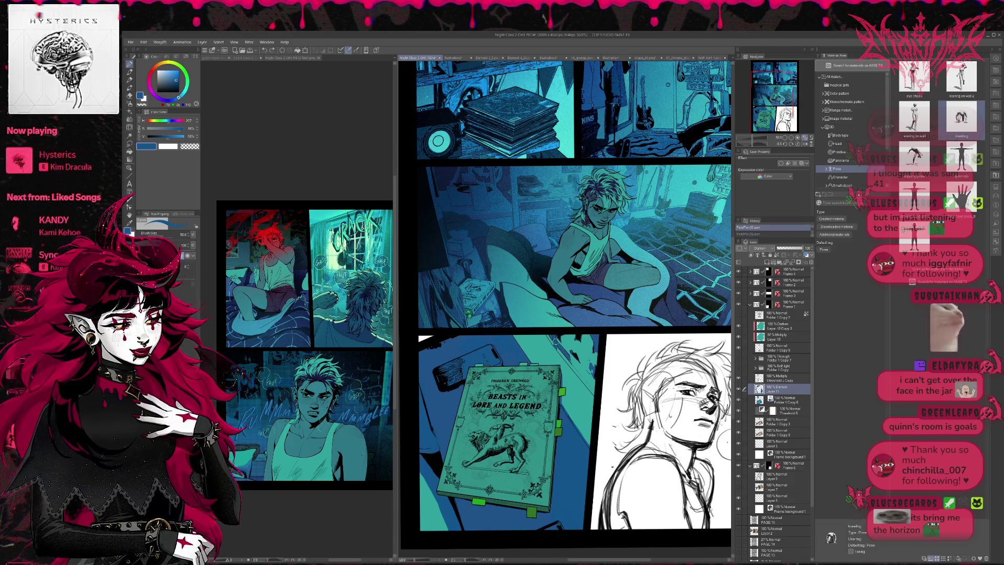
pyautogui.hotkey('ctrl', 'y')
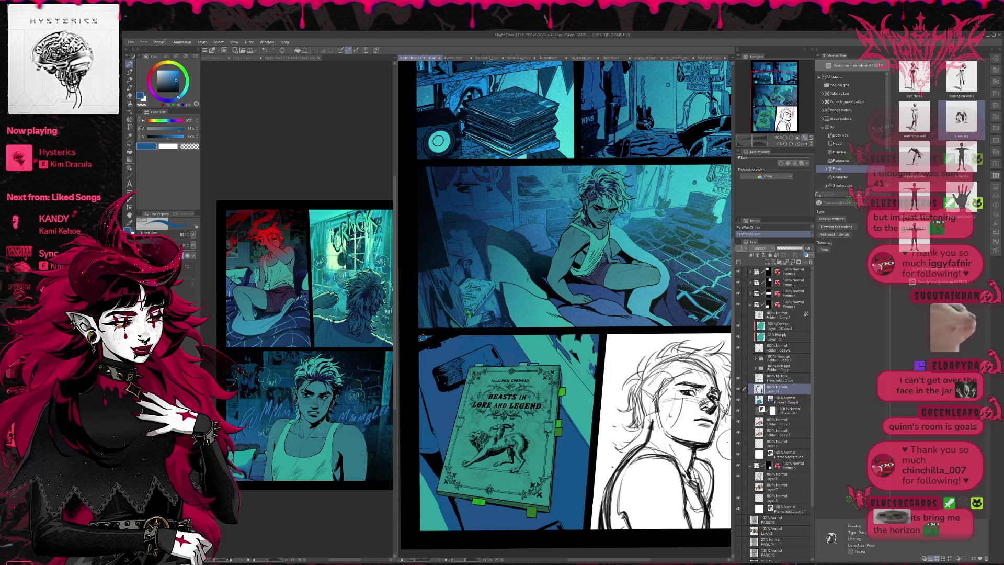
# Eyedrop black from the panel border and paint over the phone and its edge
pyautogui.keyDown('alt'); pyautogui.click(432, 335); pyautogui.keyUp('alt')
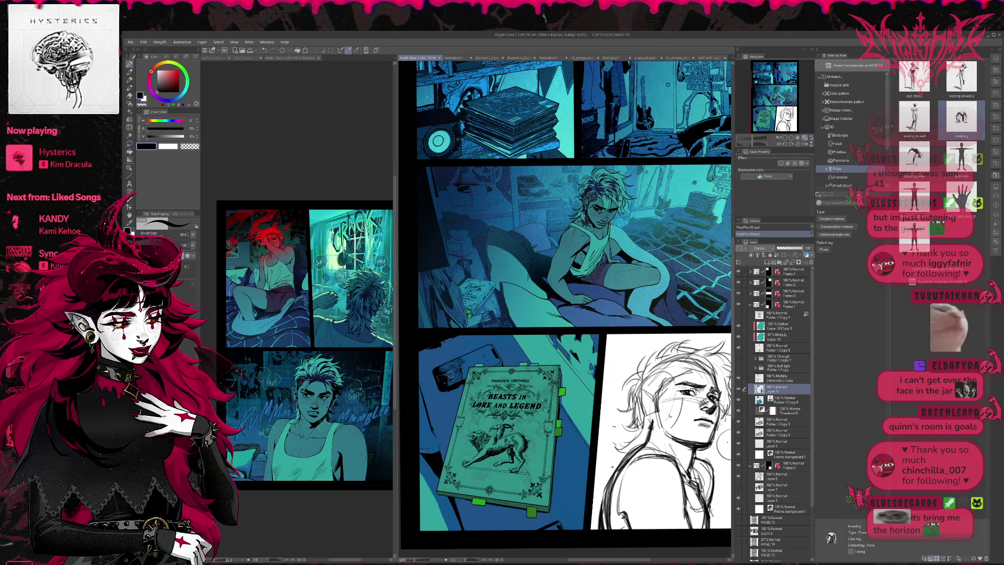
pyautogui.moveTo(459, 360); pyautogui.dragTo(450, 377)
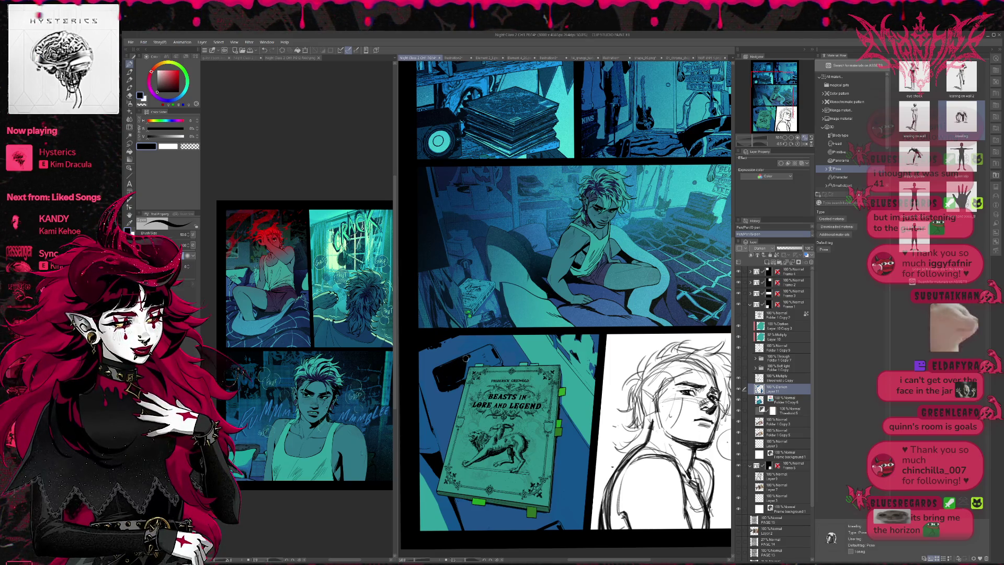
pyautogui.moveTo(451, 376); pyautogui.dragTo(477, 358)
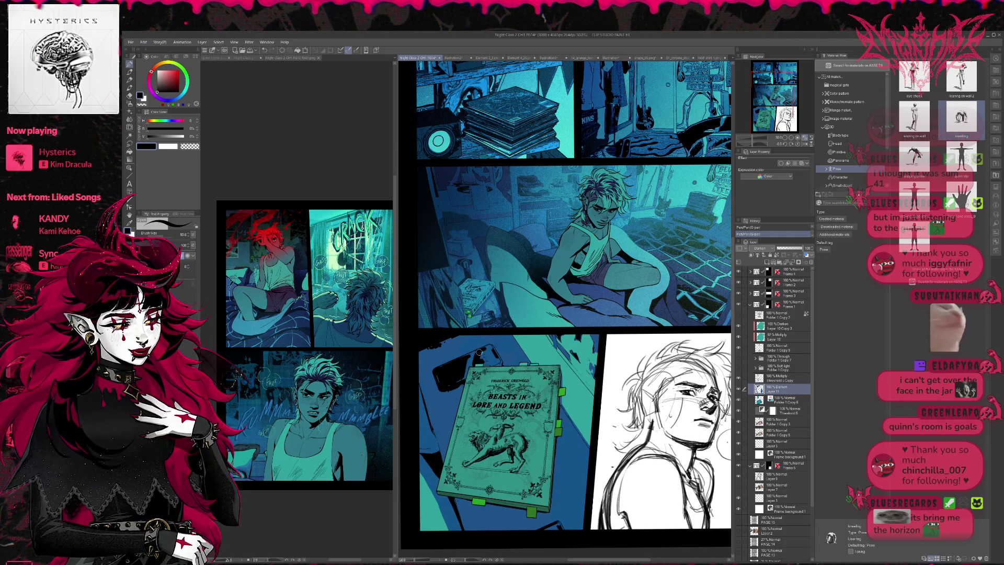
pyautogui.press('e')
pyautogui.press('p')
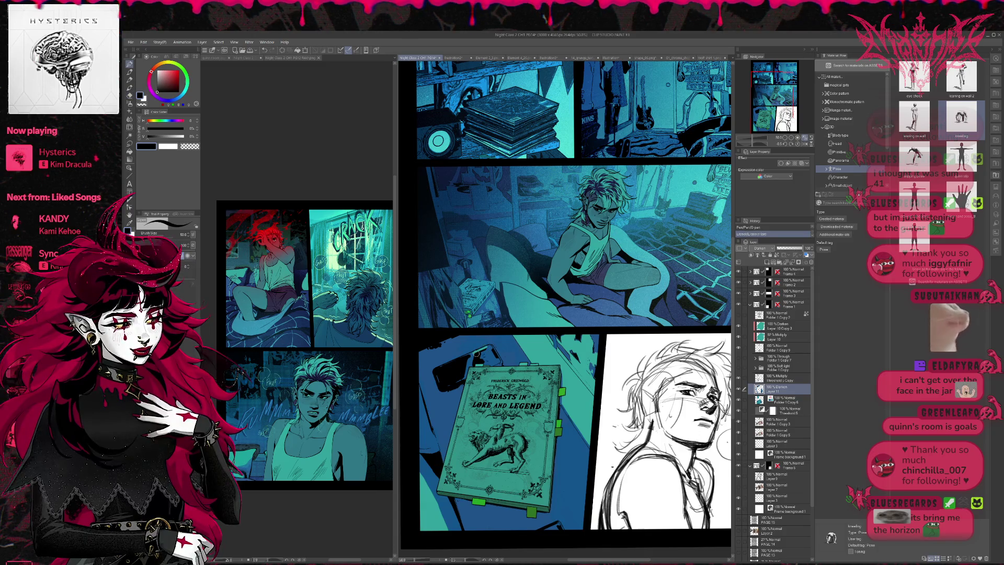
pyautogui.moveTo(485, 363); pyautogui.dragTo(488, 348)
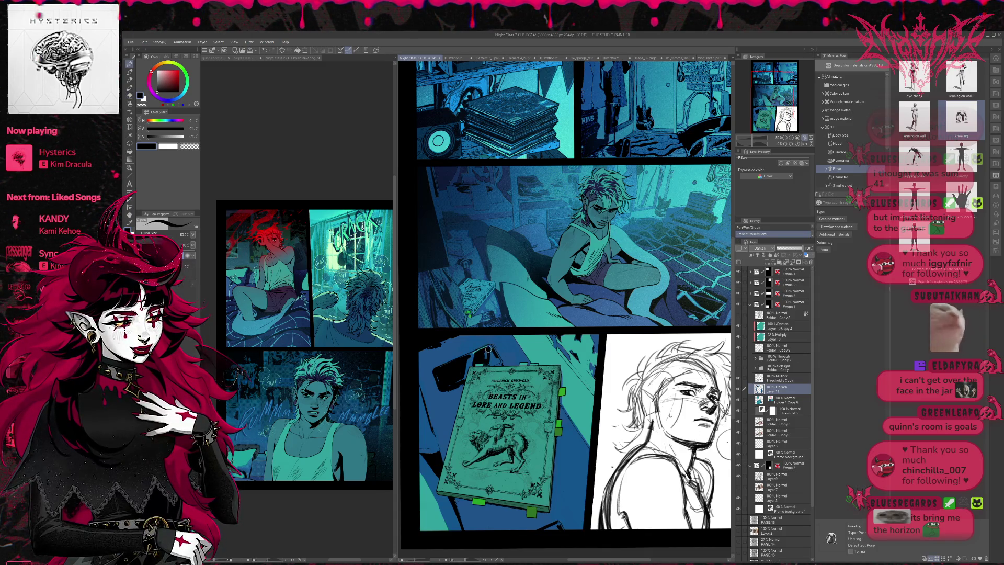
# Sample dark blue, lighter blue and black from the artwork around the phone
pyautogui.keyDown('alt'); pyautogui.click(487, 357); pyautogui.keyUp('alt')
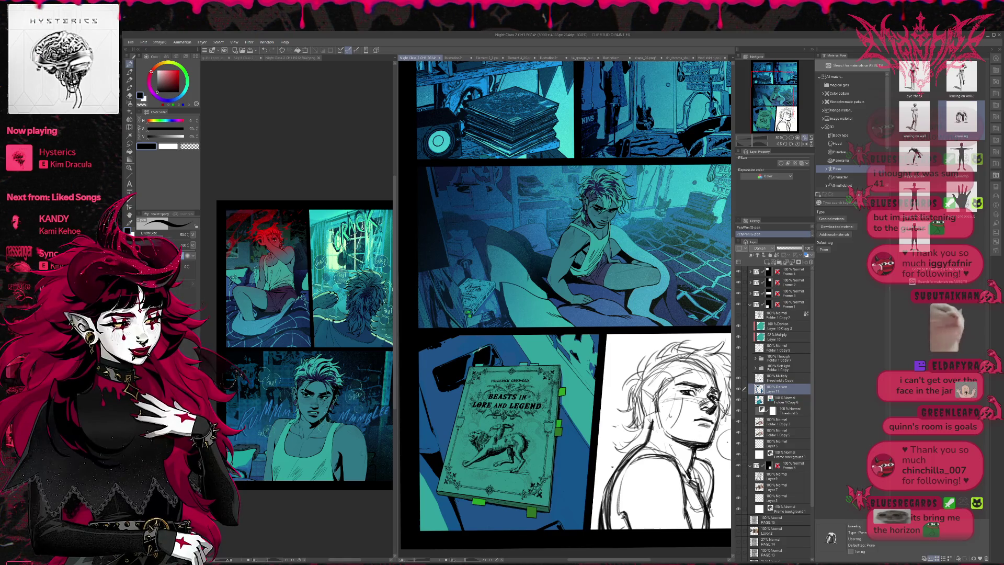
pyautogui.keyDown('alt'); pyautogui.click(472, 356); pyautogui.keyUp('alt')
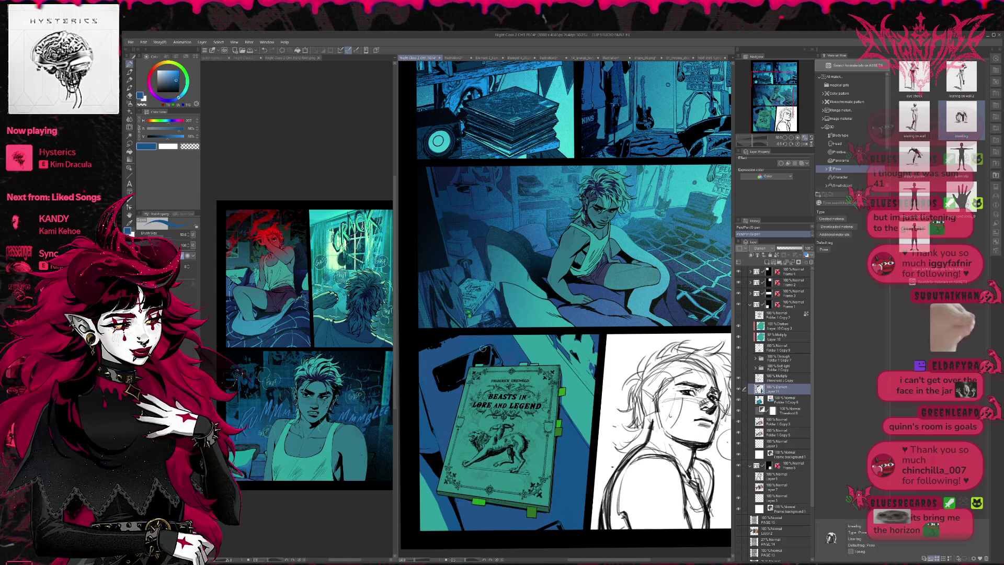
pyautogui.keyDown('alt'); pyautogui.click(490, 346); pyautogui.keyUp('alt')
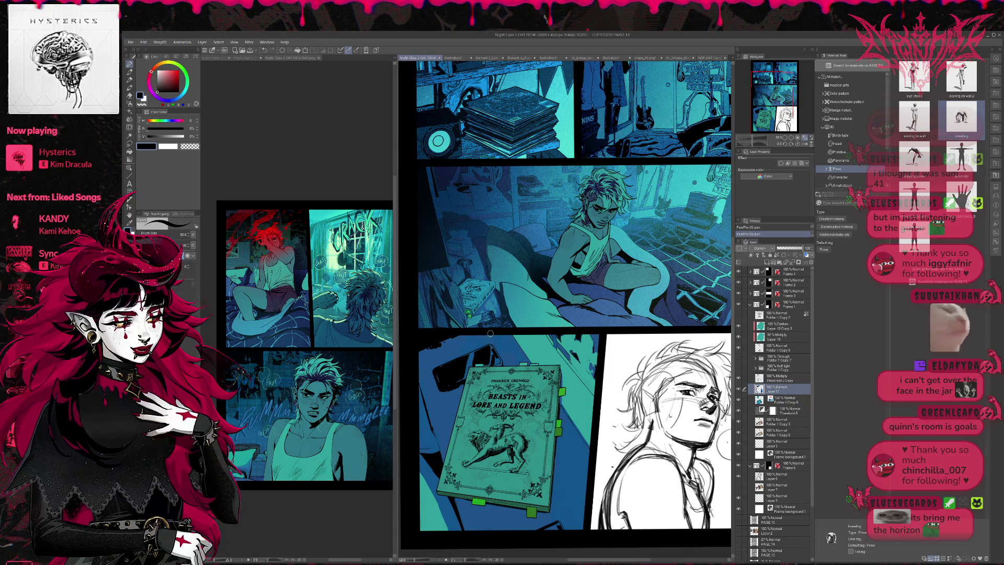
pyautogui.hotkey('ctrl', 'z')
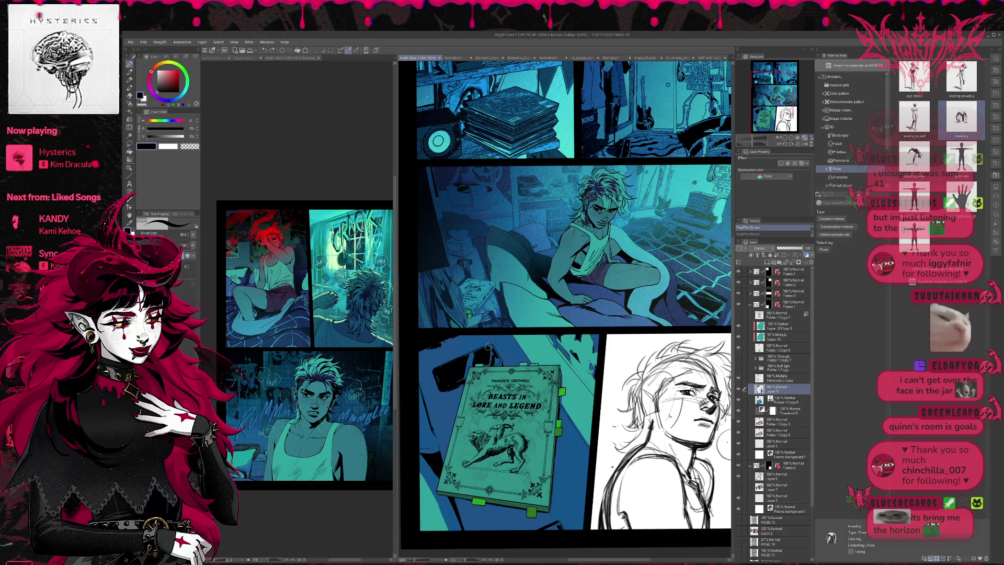
pyautogui.hotkey('ctrl', 'y')
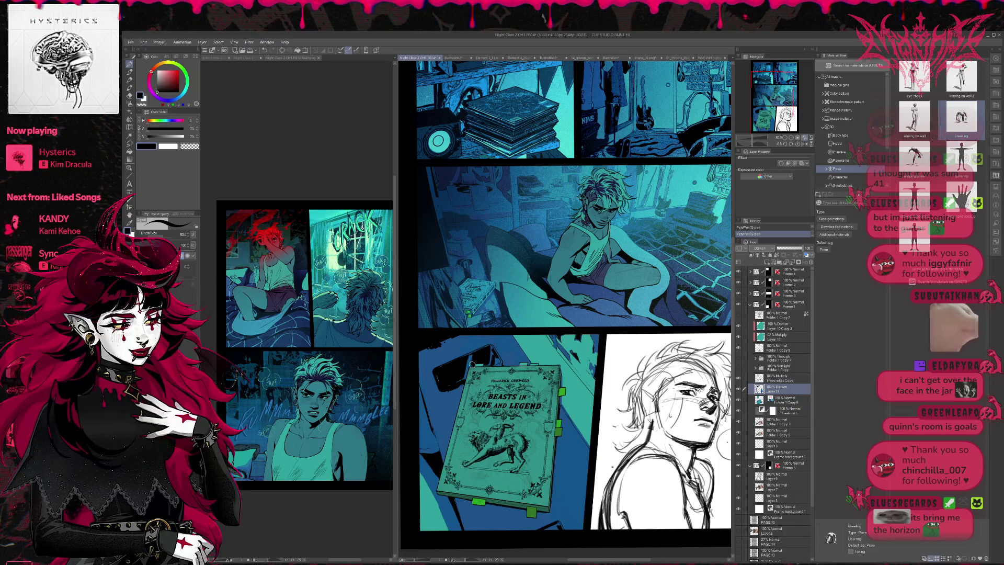
pyautogui.keyDown('alt'); pyautogui.click(469, 359); pyautogui.keyUp('alt')
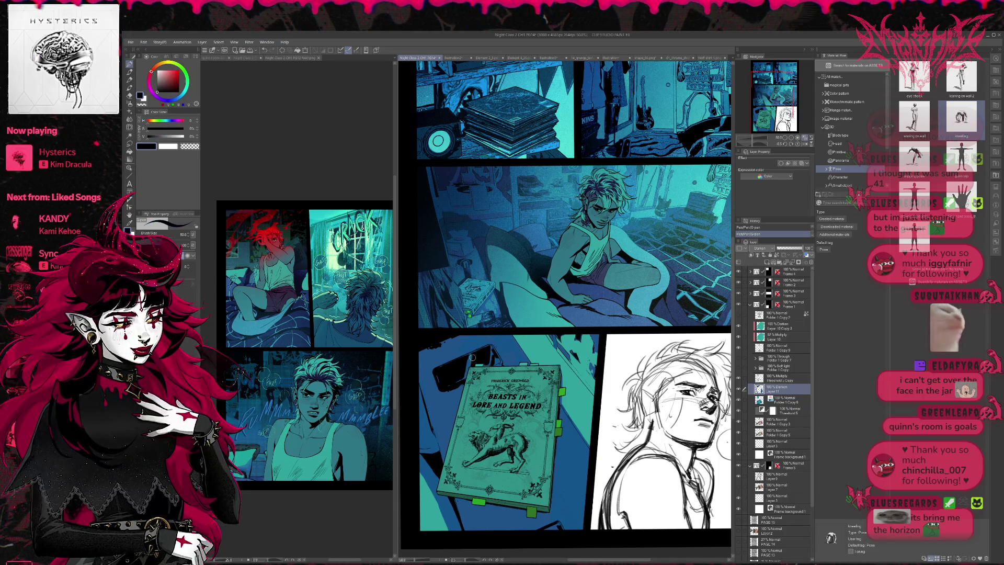
pyautogui.keyDown('alt'); pyautogui.click(444, 374); pyautogui.keyUp('alt')
pyautogui.keyDown('alt'); pyautogui.click(468, 356); pyautogui.keyUp('alt')
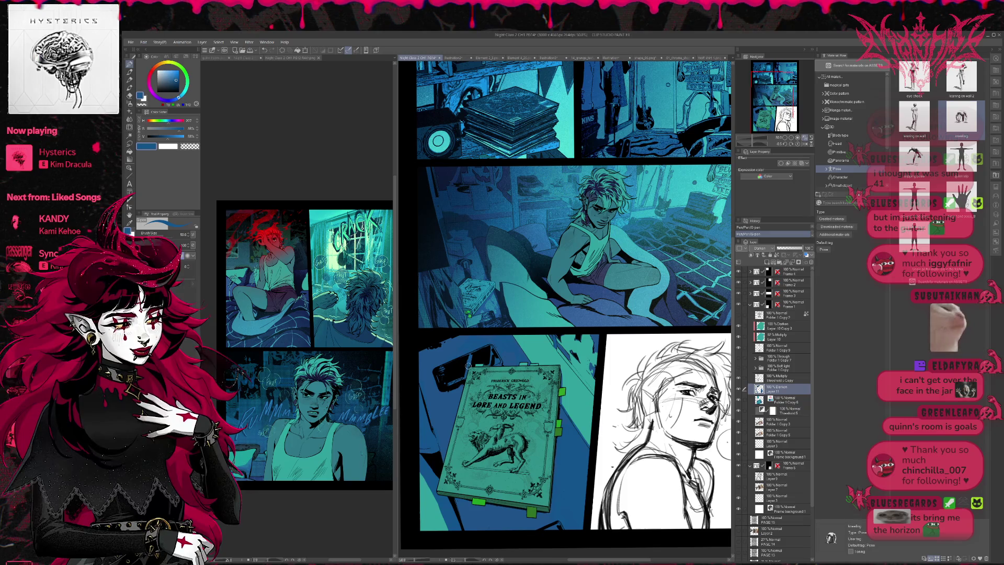
# Ink a short dark-blue stroke and a black spot on the phone with the Pen
pyautogui.press('b')
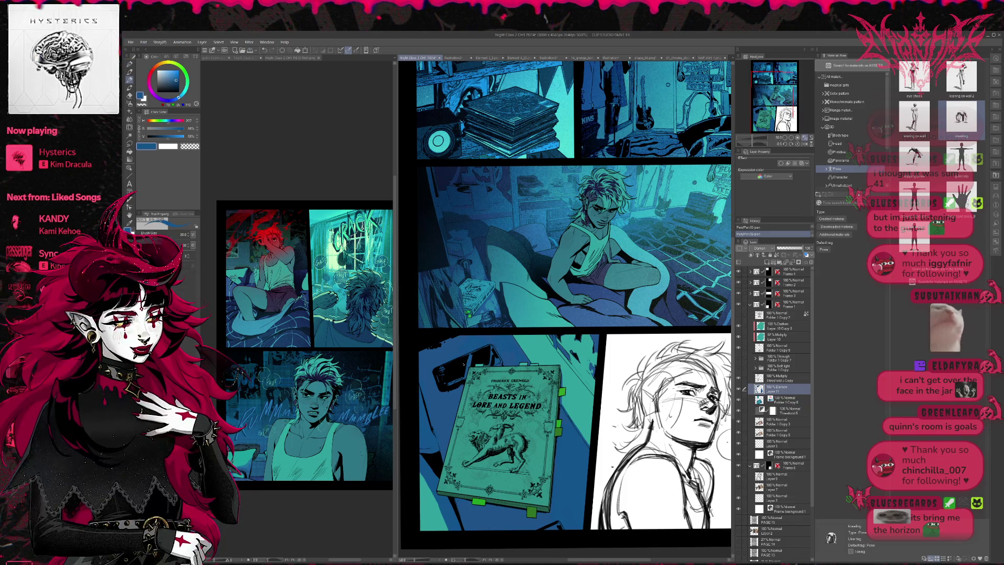
pyautogui.press('b')
pyautogui.keyDown('alt'); pyautogui.click(448, 384); pyautogui.keyUp('alt')
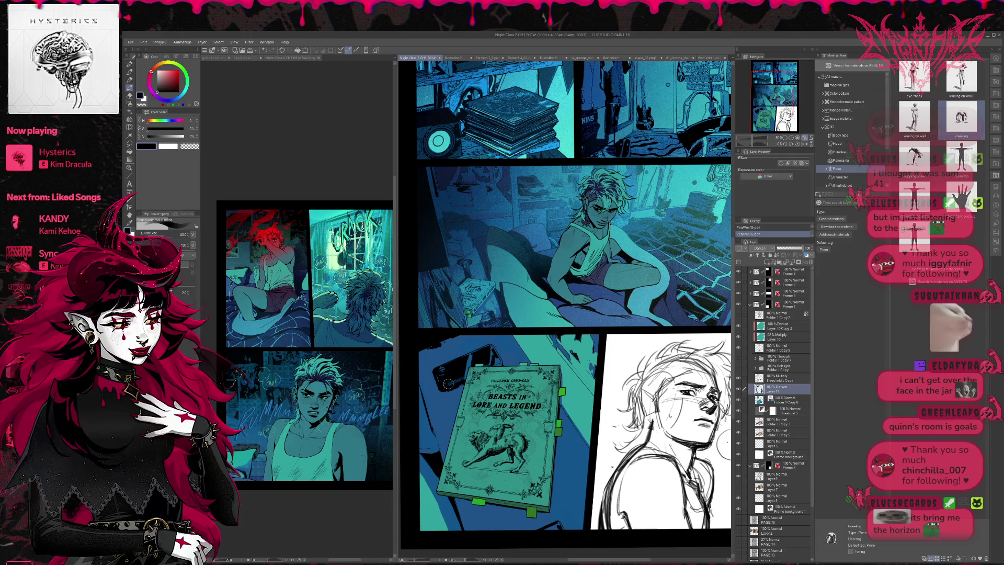
pyautogui.hotkey('ctrl', 'z')
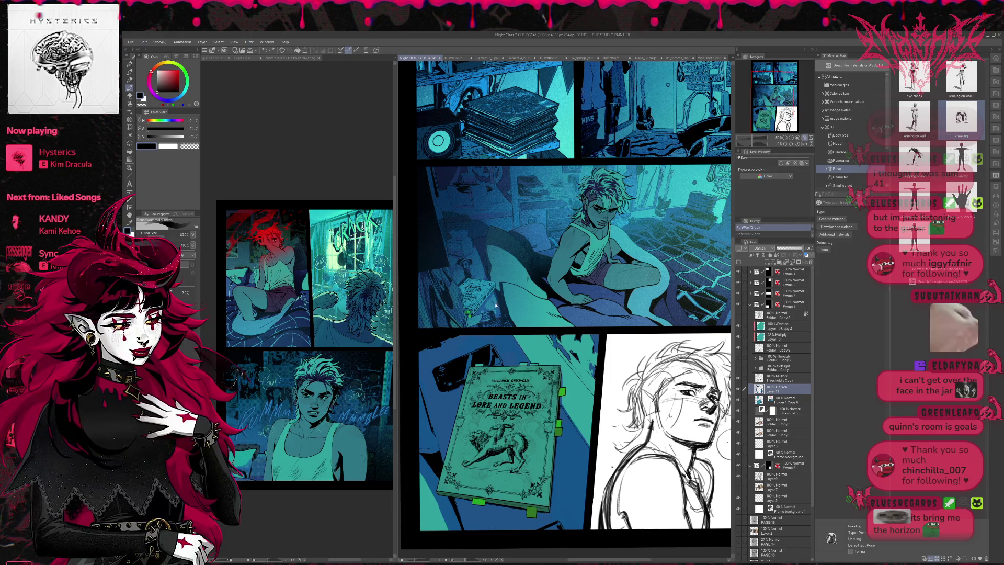
pyautogui.press('p')
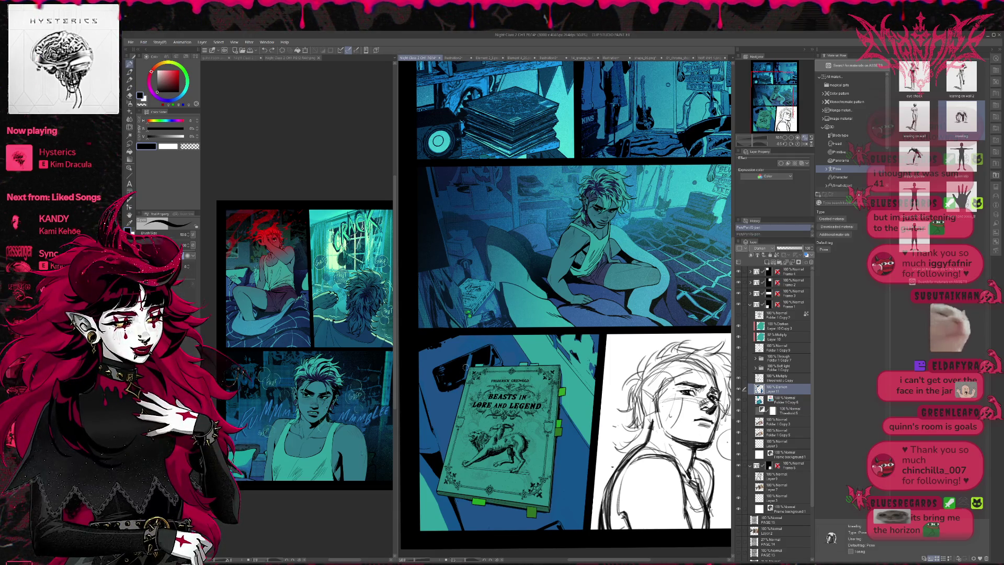
pyautogui.keyDown('alt'); pyautogui.click(466, 369); pyautogui.keyUp('alt')
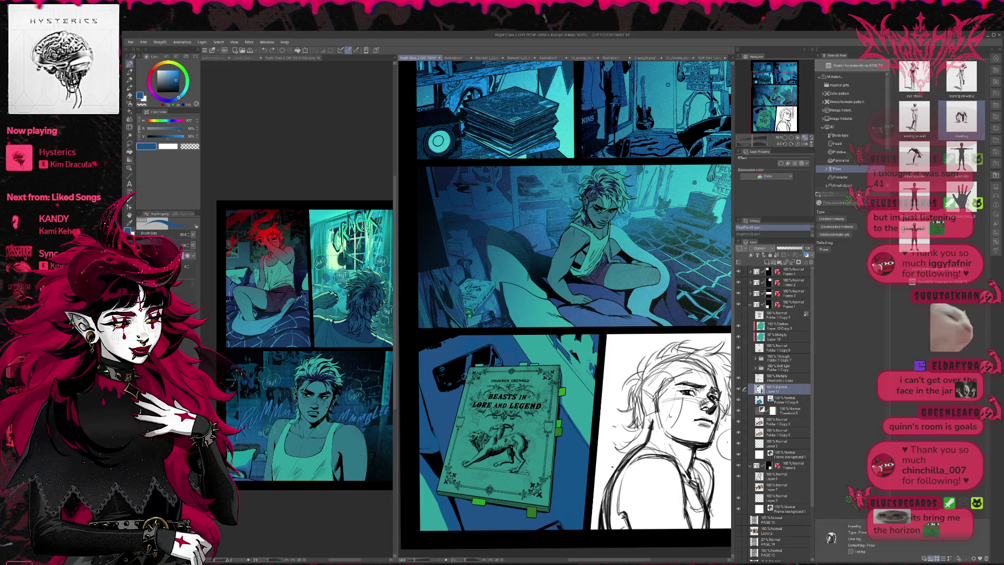
pyautogui.moveTo(465, 376); pyautogui.dragTo(455, 369)
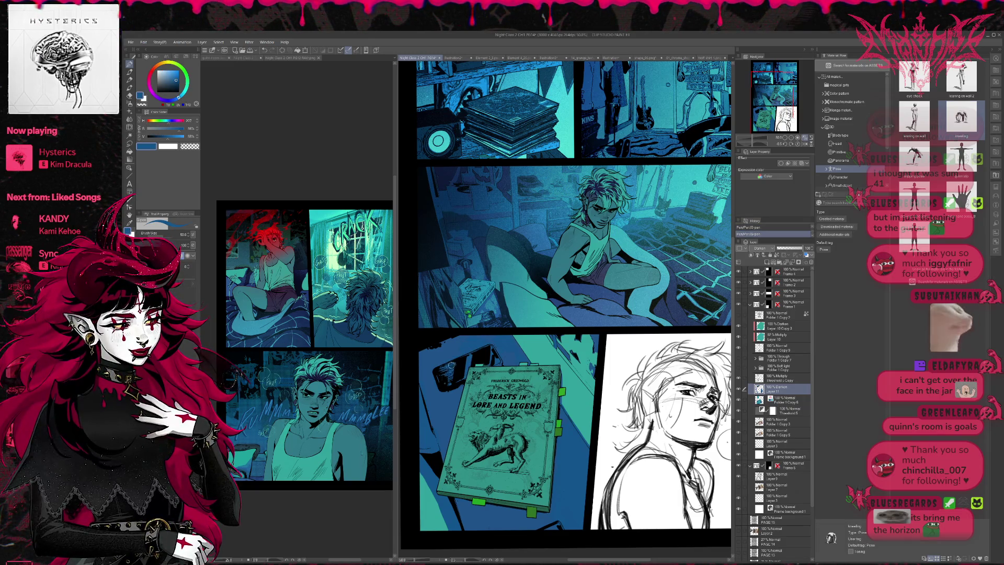
pyautogui.keyDown('alt'); pyautogui.click(444, 368); pyautogui.keyUp('alt')
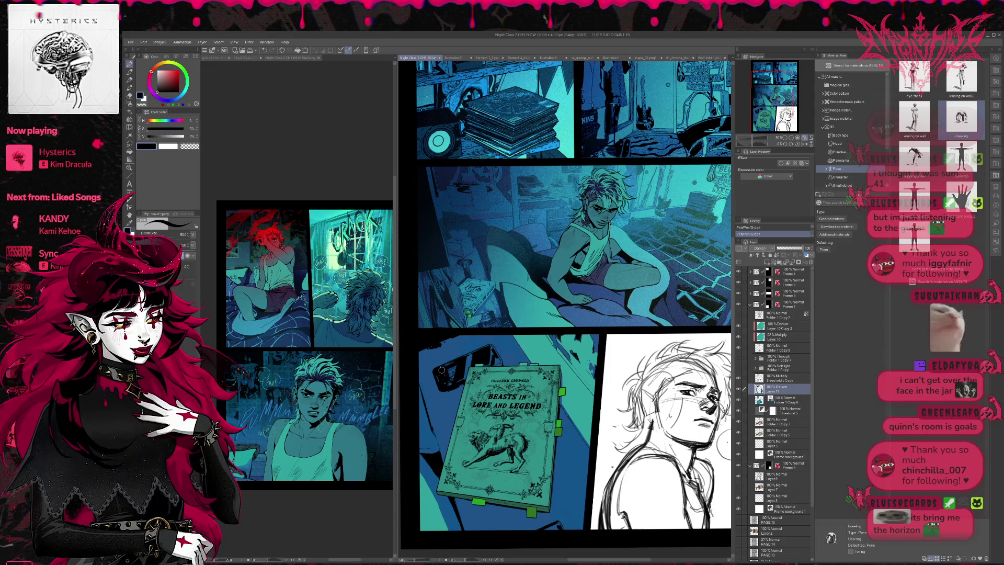
pyautogui.moveTo(443, 370); pyautogui.dragTo(445, 384)
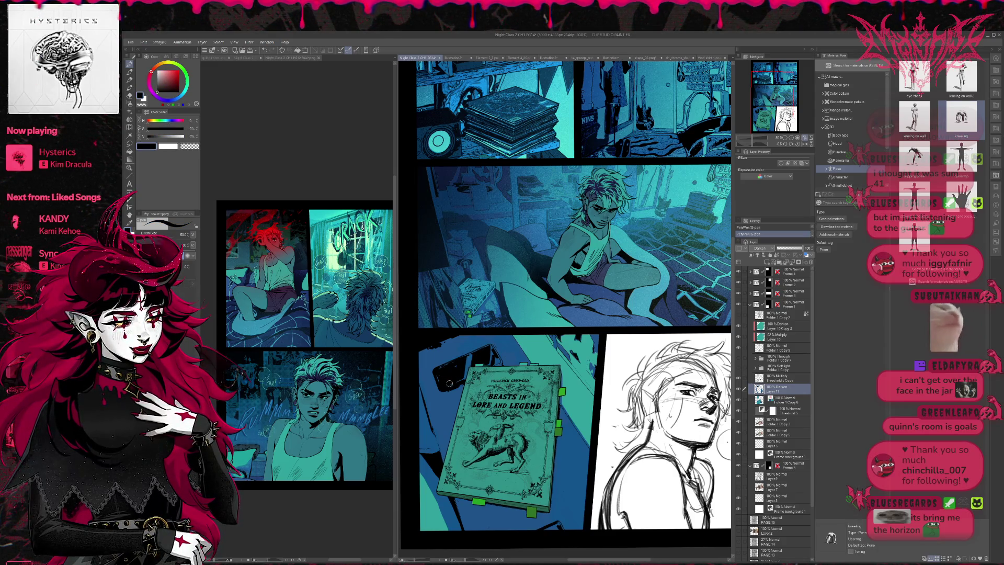
# Ink dark lines down the book's right edge and along its bottom edge
pyautogui.scroll(-1, 520, 342)
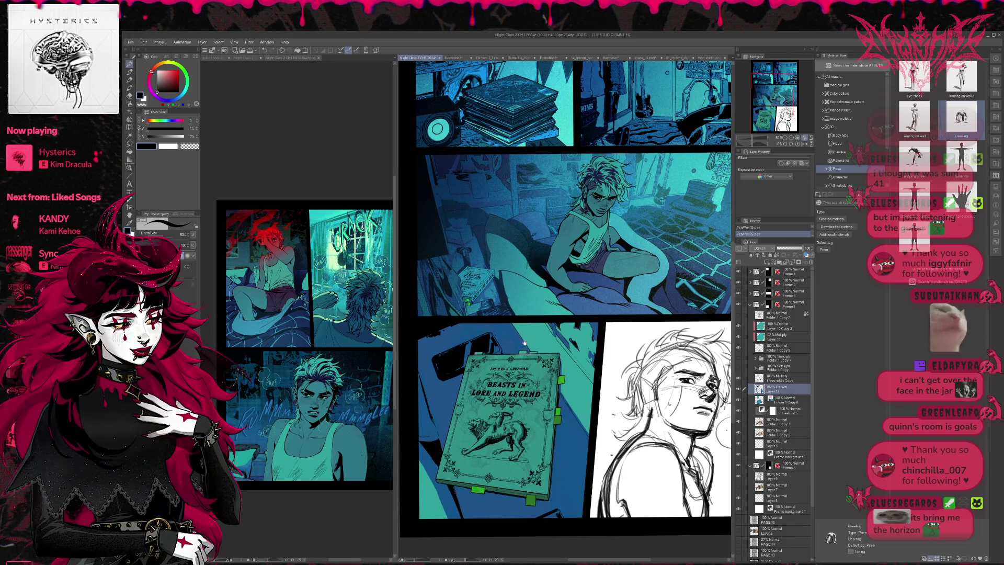
pyautogui.scroll(-1, 441, 335)
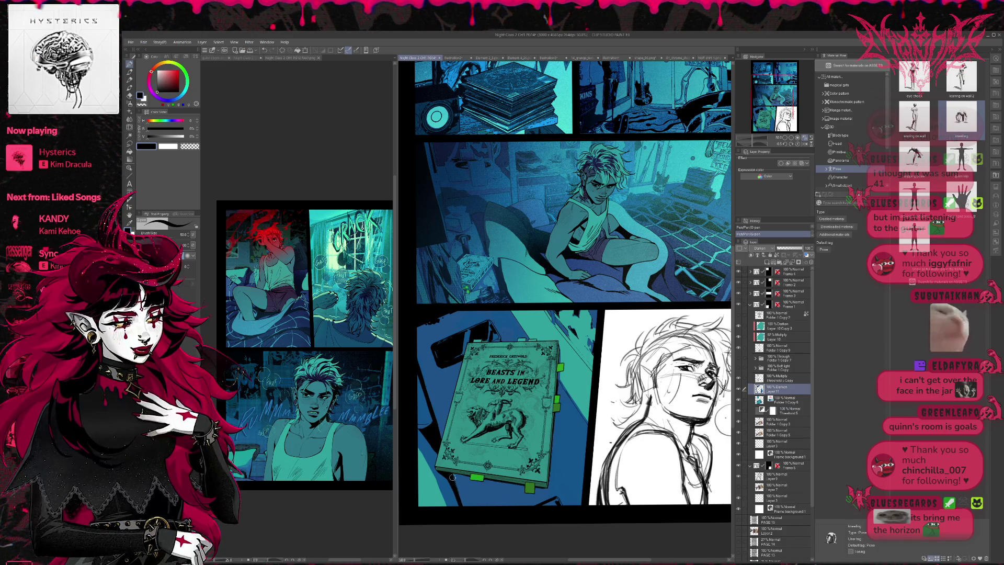
pyautogui.moveTo(576, 414)
pyautogui.mouseDown()
pyautogui.moveTo(555, 378)
pyautogui.moveTo(527, 456)
pyautogui.mouseUp()
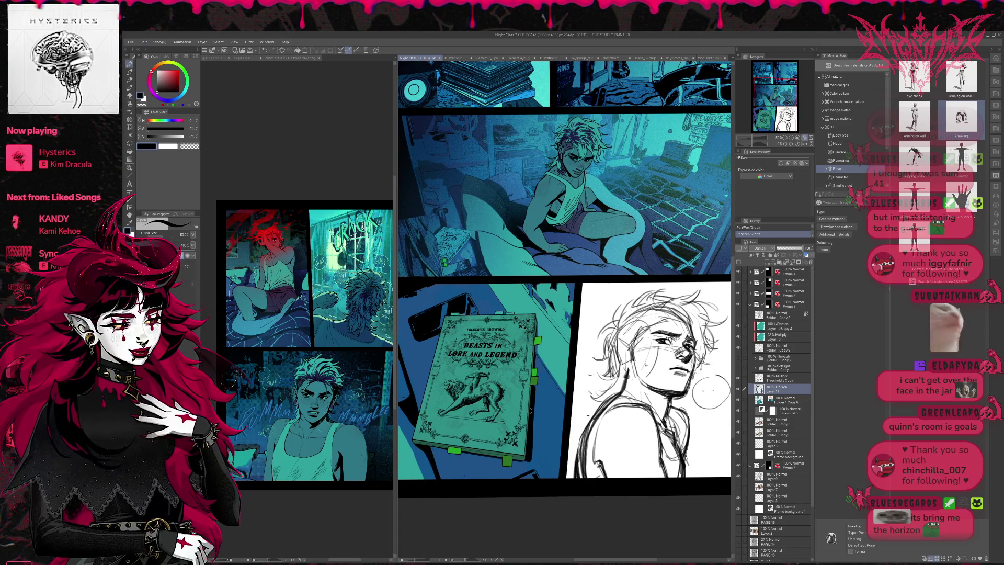
pyautogui.moveTo(535, 356); pyautogui.dragTo(533, 456)
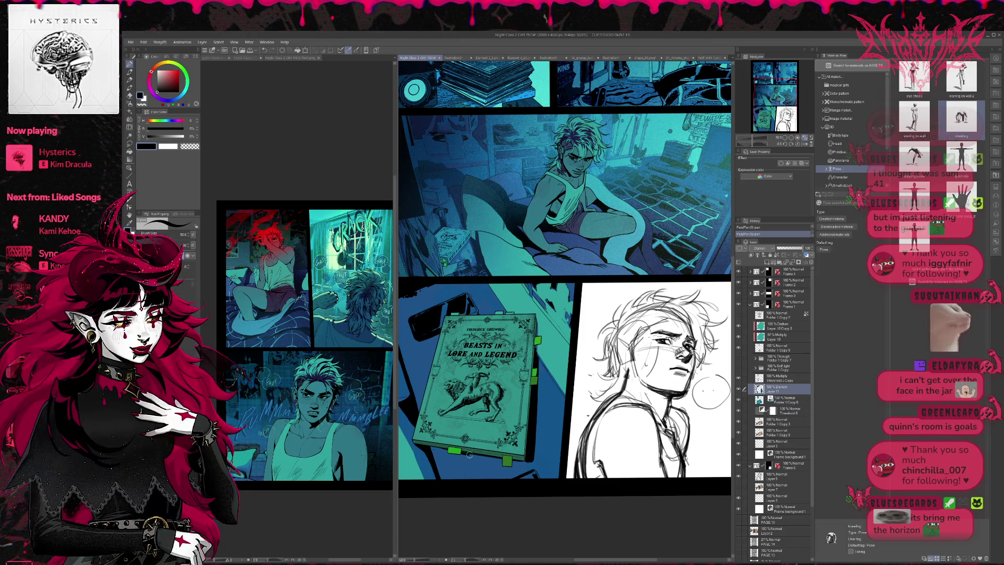
pyautogui.moveTo(480, 458)
pyautogui.mouseDown()
pyautogui.moveTo(523, 463)
pyautogui.moveTo(537, 397)
pyautogui.mouseUp()
pyautogui.moveTo(537, 445); pyautogui.dragTo(539, 360)
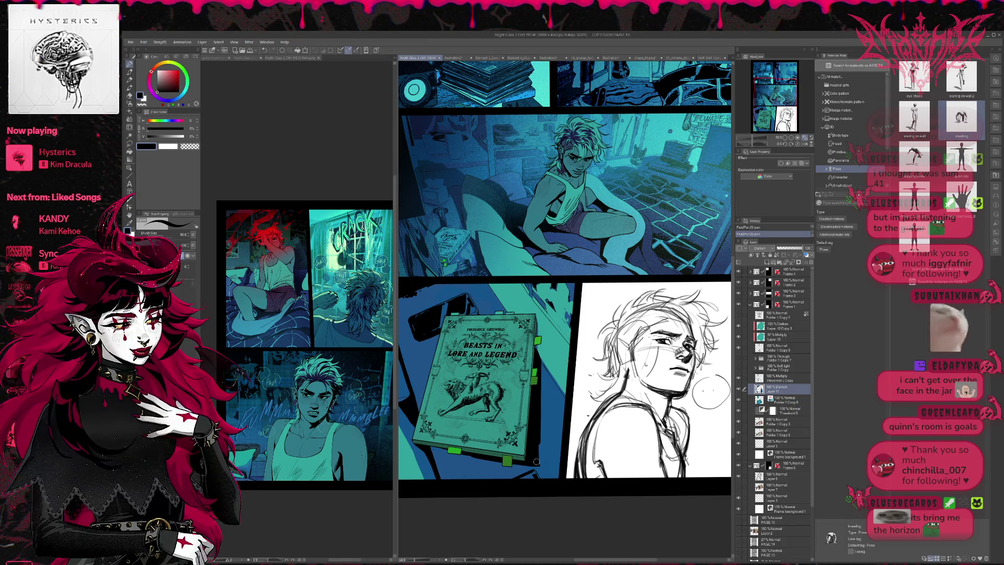
pyautogui.moveTo(538, 444); pyautogui.dragTo(539, 462)
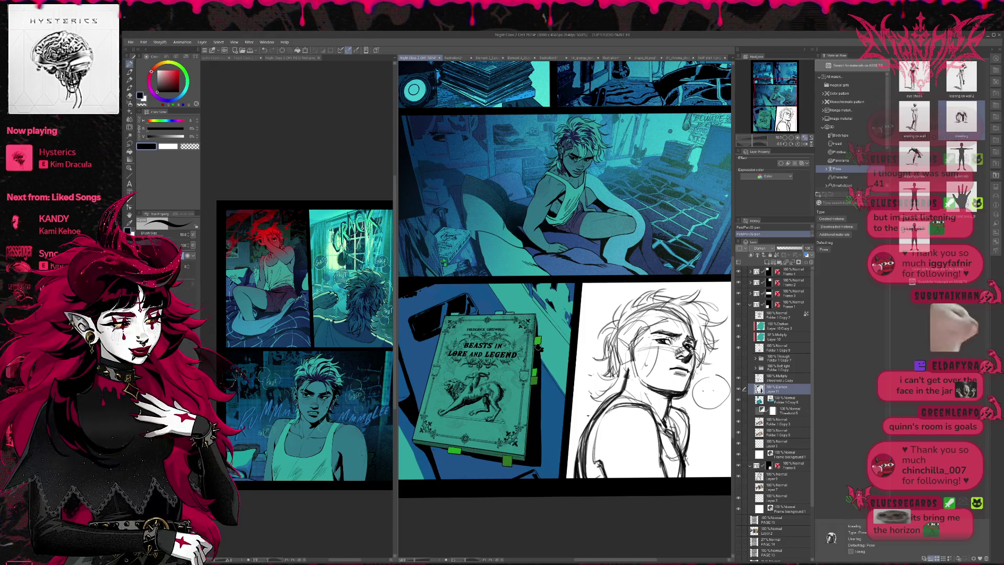
# Remove the stray lasso fill by the book and add a small dark stroke at its edge
pyautogui.hotkey('ctrl', 'z')
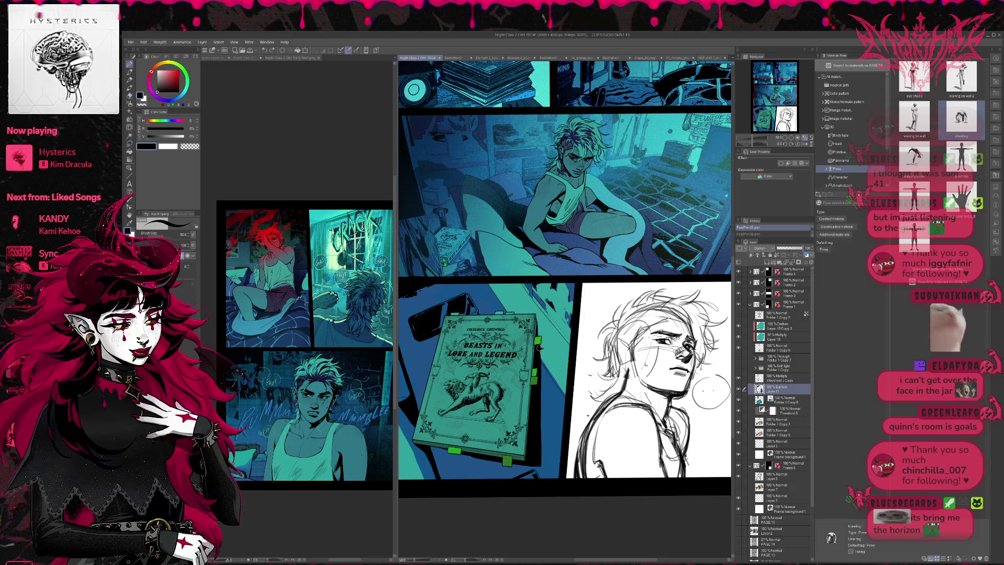
pyautogui.hotkey('ctrl', 'y')
pyautogui.press('e')
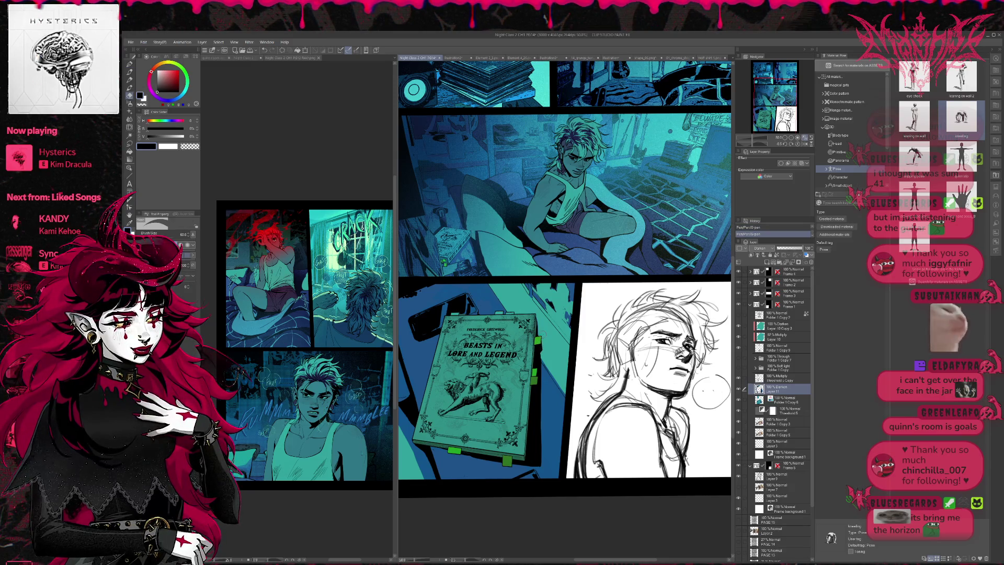
pyautogui.moveTo(541, 386); pyautogui.dragTo(547, 395)
pyautogui.press('p')
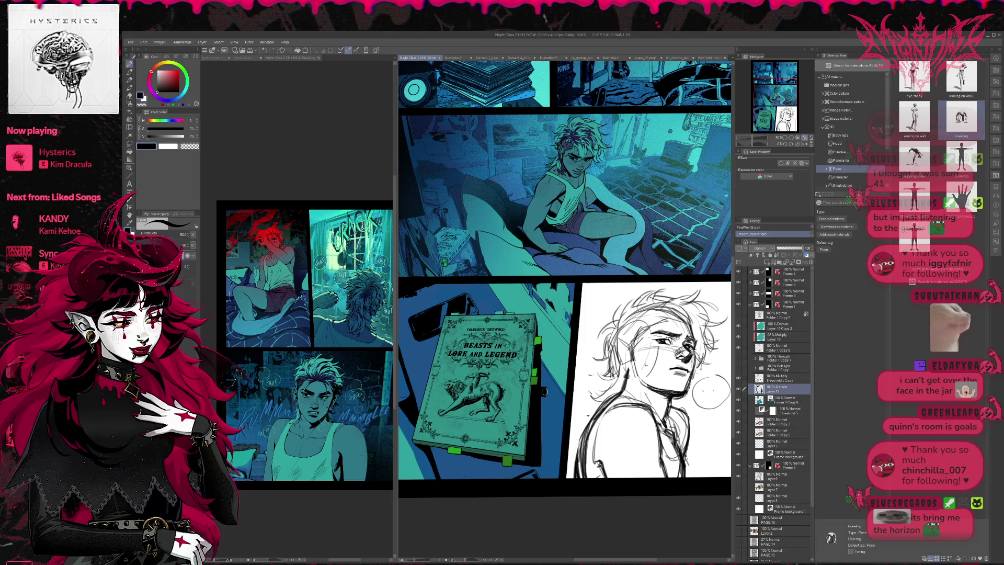
pyautogui.hotkey('ctrl', 'z')
pyautogui.moveTo(541, 383); pyautogui.dragTo(539, 378)
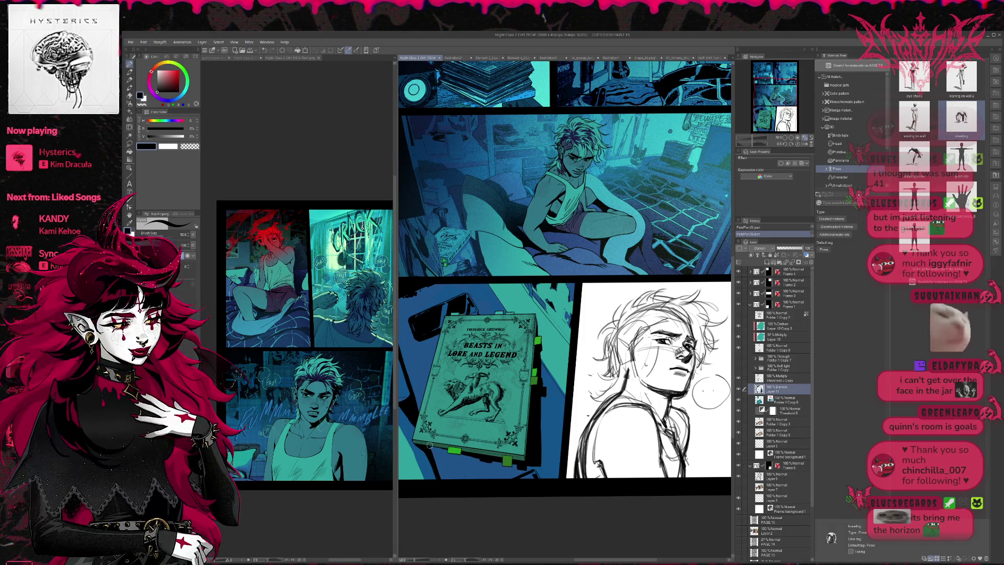
pyautogui.scroll(-1, 541, 462)
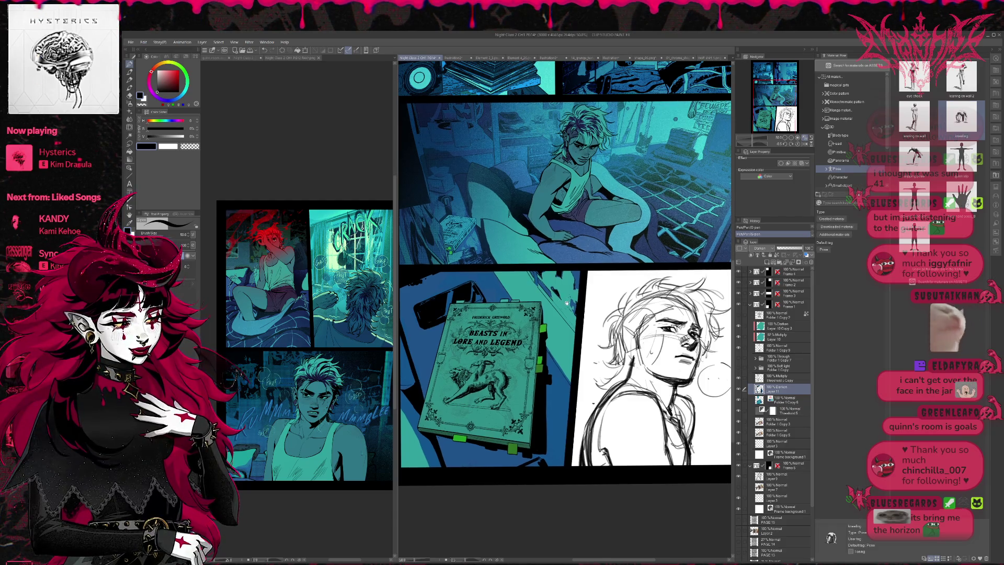
# On a new layer, airbrush soft blue shadow over the book panel's top-left area
pyautogui.hscroll(-1, 567, 303)
pyautogui.hscroll(-1, 566, 302)
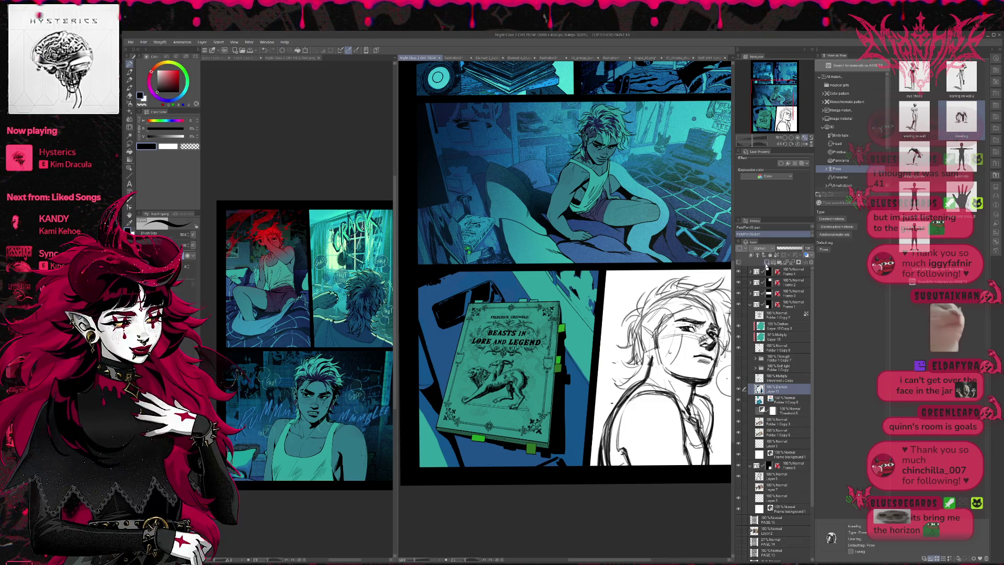
pyautogui.click(767, 262)
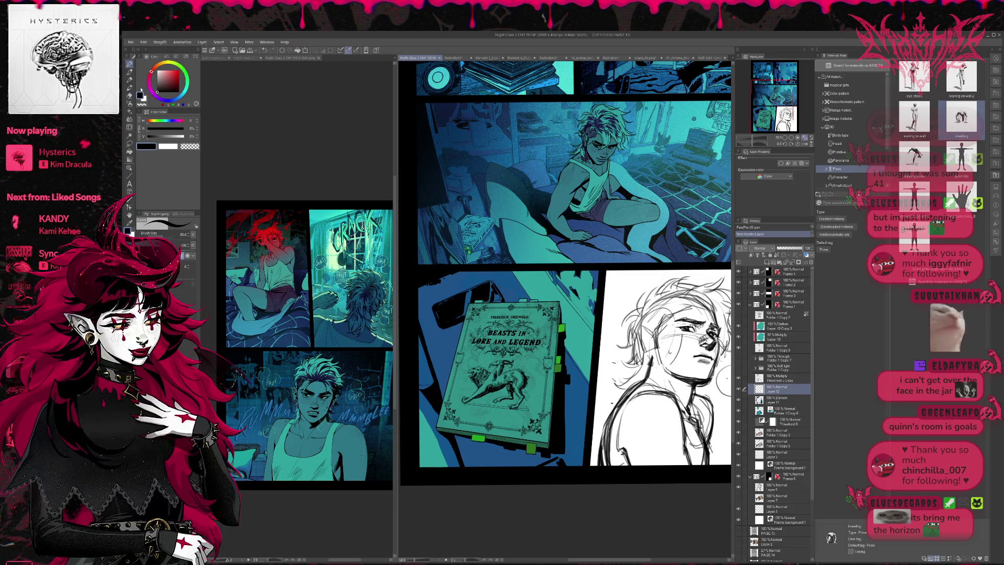
pyautogui.press('b')
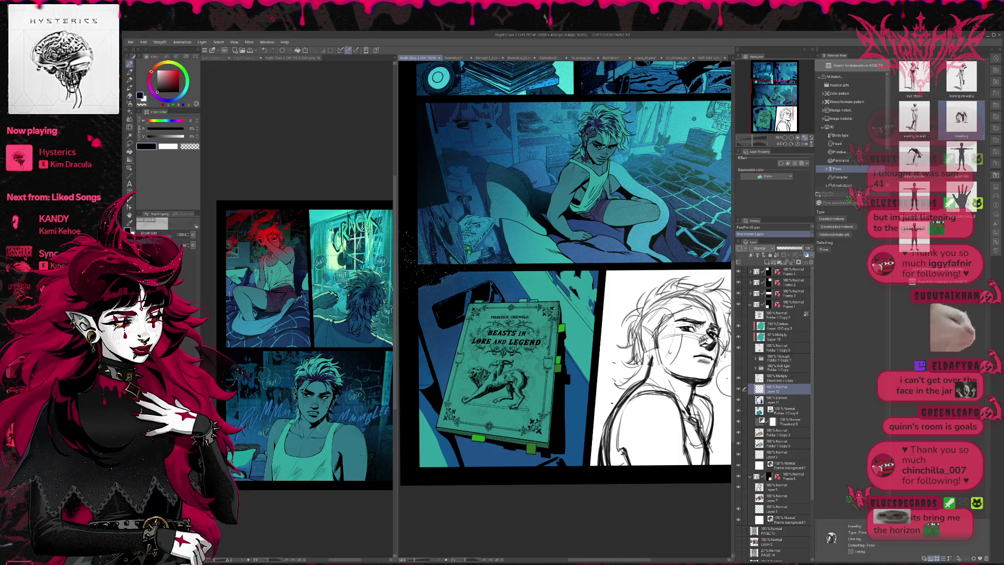
pyautogui.click(411, 345)
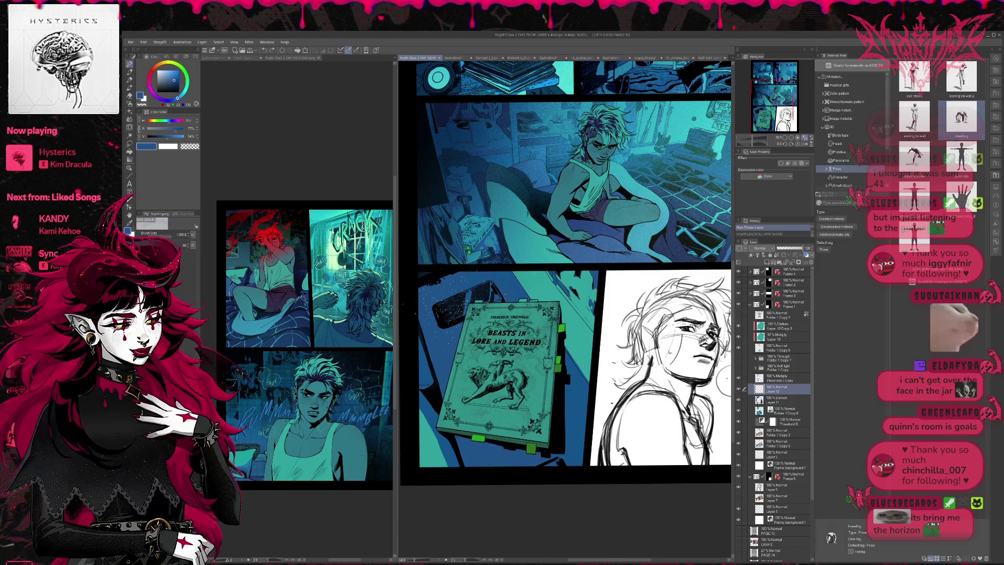
pyautogui.moveTo(444, 298); pyautogui.dragTo(462, 314)
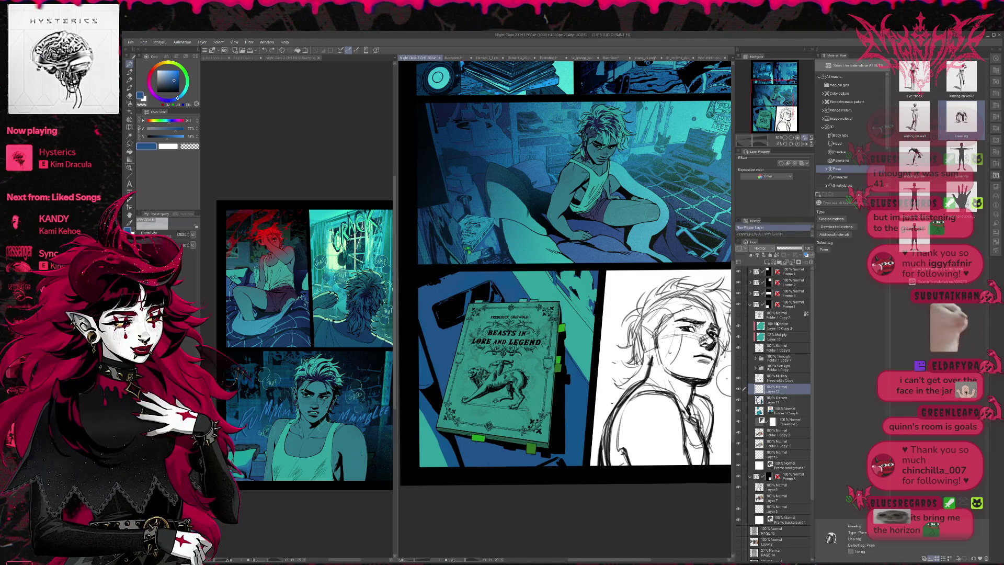
# Add a layer above Folder 1 Copy 2 and stipple grain specks by the book's top-left corner
pyautogui.click(782, 314)
pyautogui.click(776, 261)
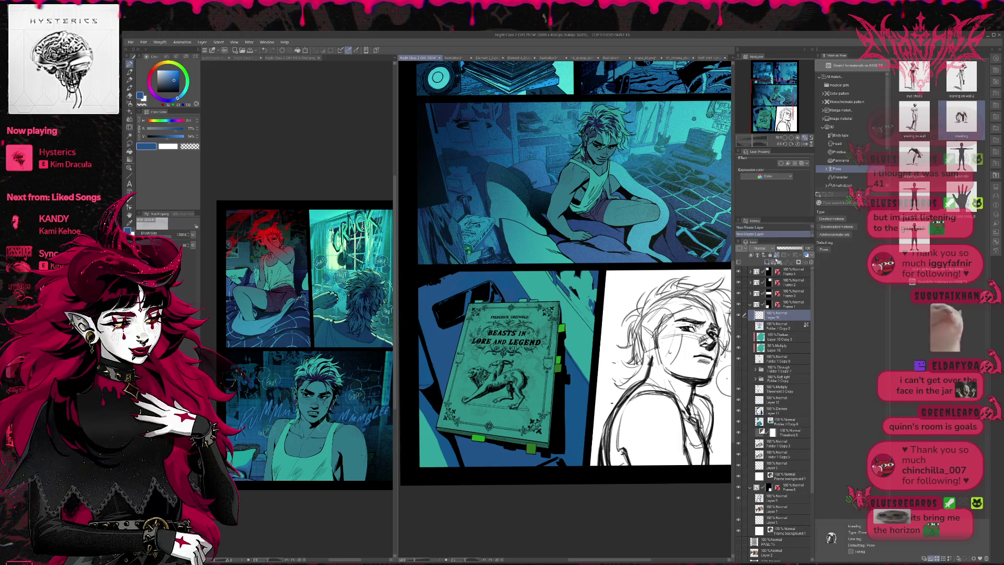
pyautogui.moveTo(434, 296); pyautogui.dragTo(462, 324)
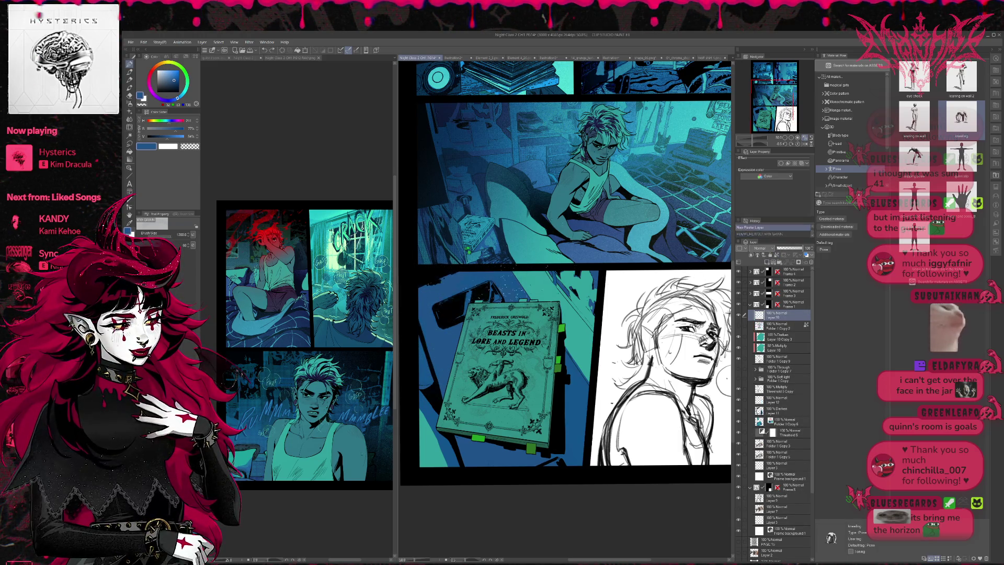
pyautogui.moveTo(442, 266); pyautogui.dragTo(474, 308)
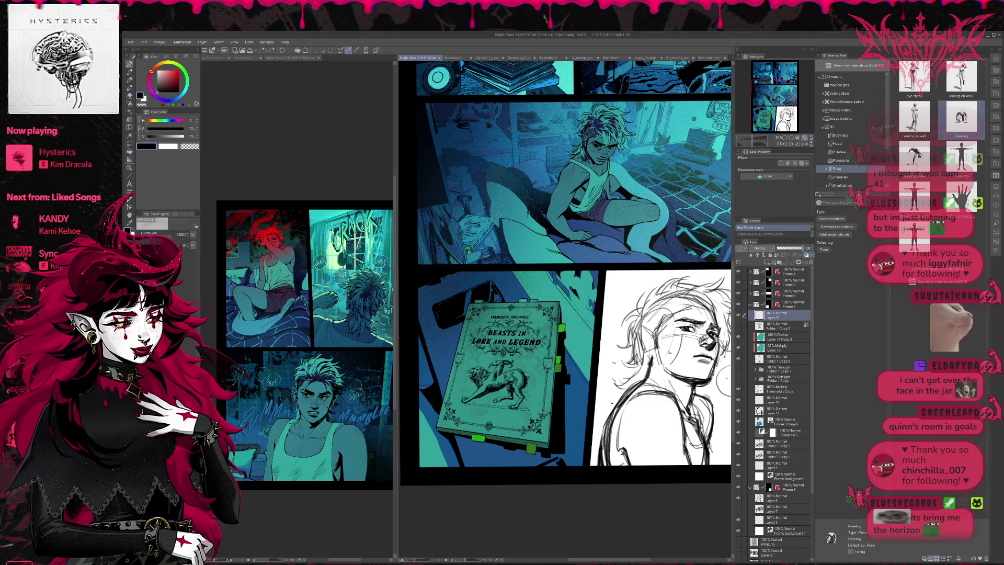
pyautogui.keyDown('alt'); pyautogui.click(575, 404); pyautogui.keyUp('alt')
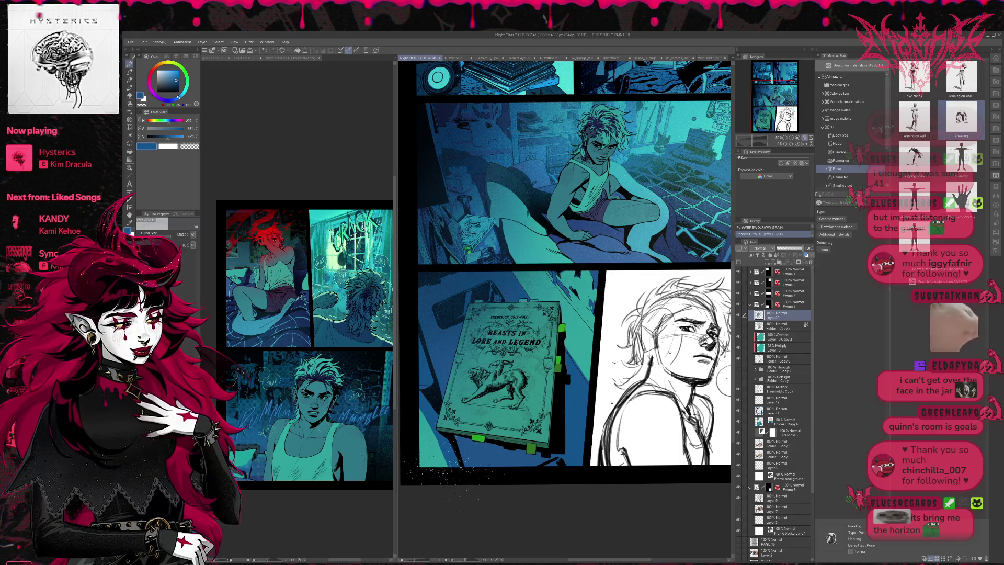
pyautogui.keyDown('alt'); pyautogui.click(431, 460); pyautogui.keyUp('alt')
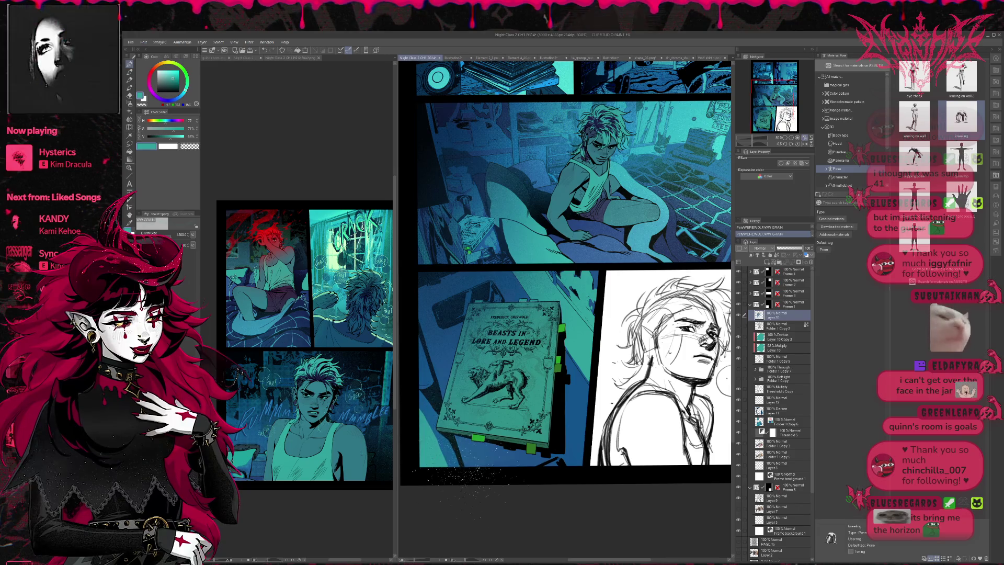
# Check the recent grain strokes, then set teal as the colour with the Fill Basic brush
pyautogui.hotkey('ctrl', 'z')
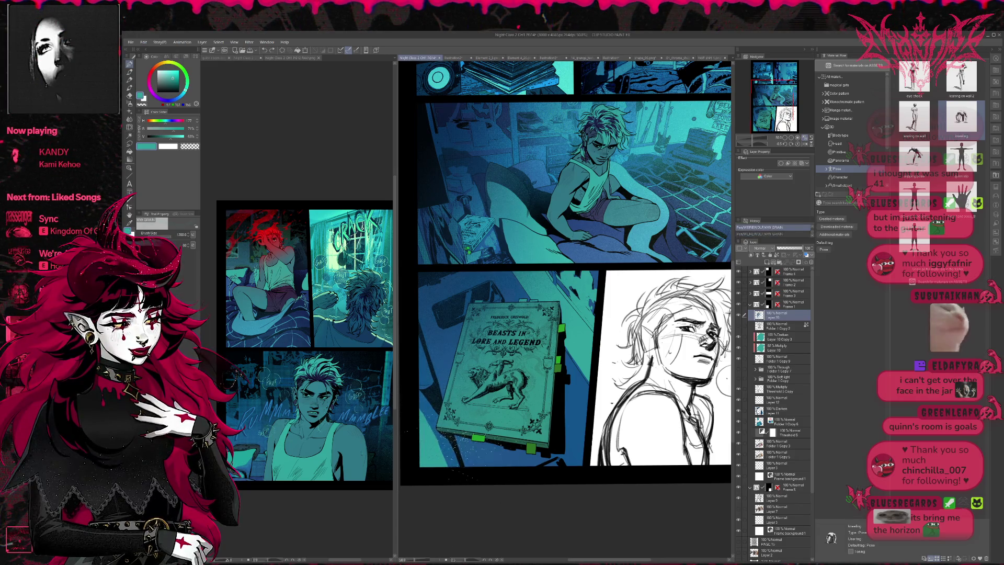
pyautogui.hotkey('ctrl', 'y')
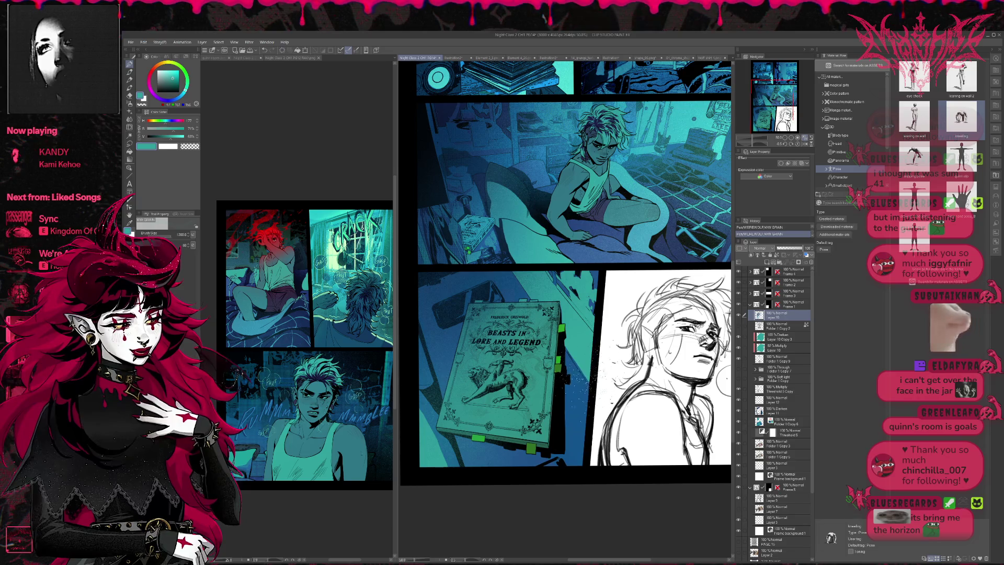
pyautogui.keyDown('alt'); pyautogui.click(584, 392); pyautogui.keyUp('alt')
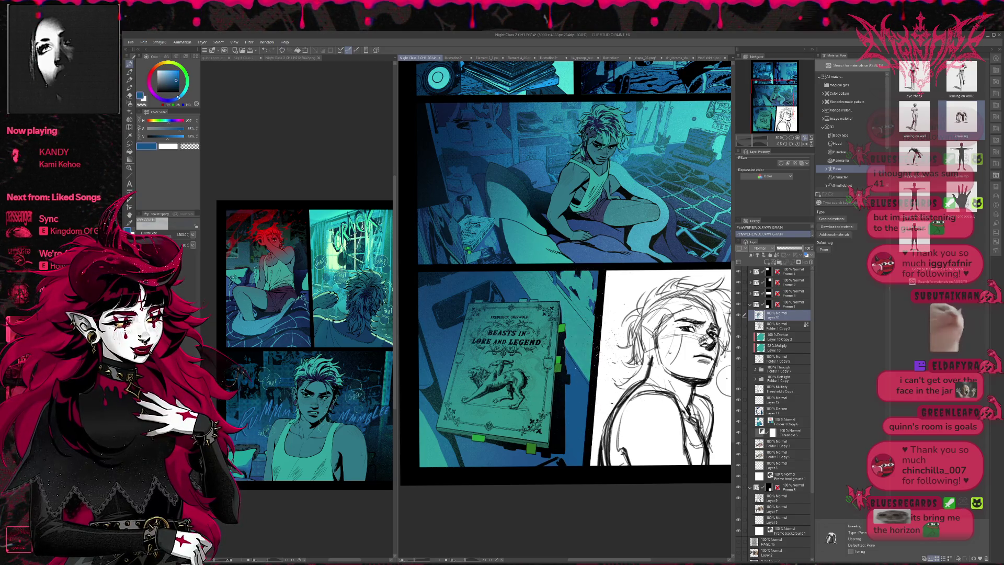
pyautogui.hotkey('ctrl', 'z')
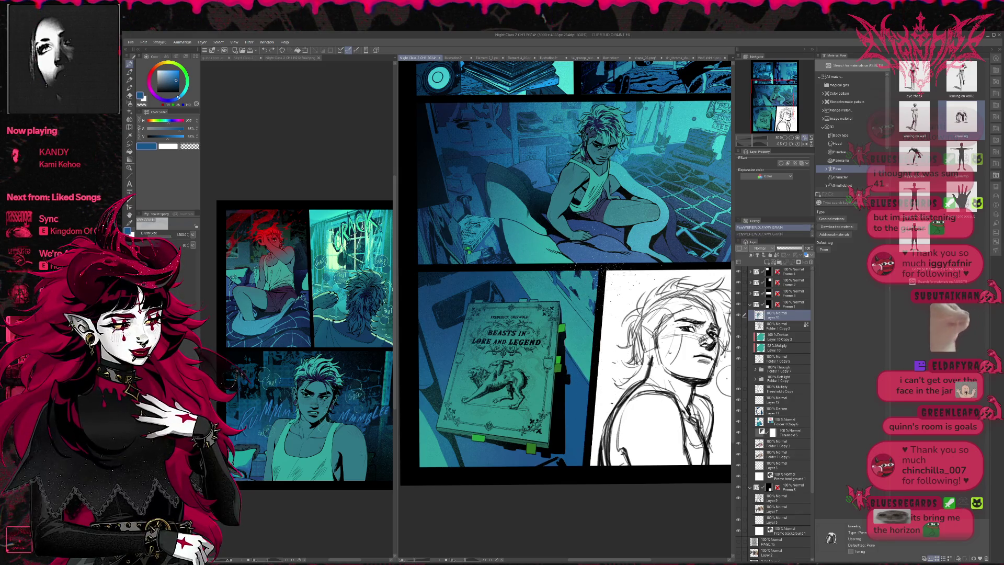
pyautogui.hotkey('ctrl', 'y')
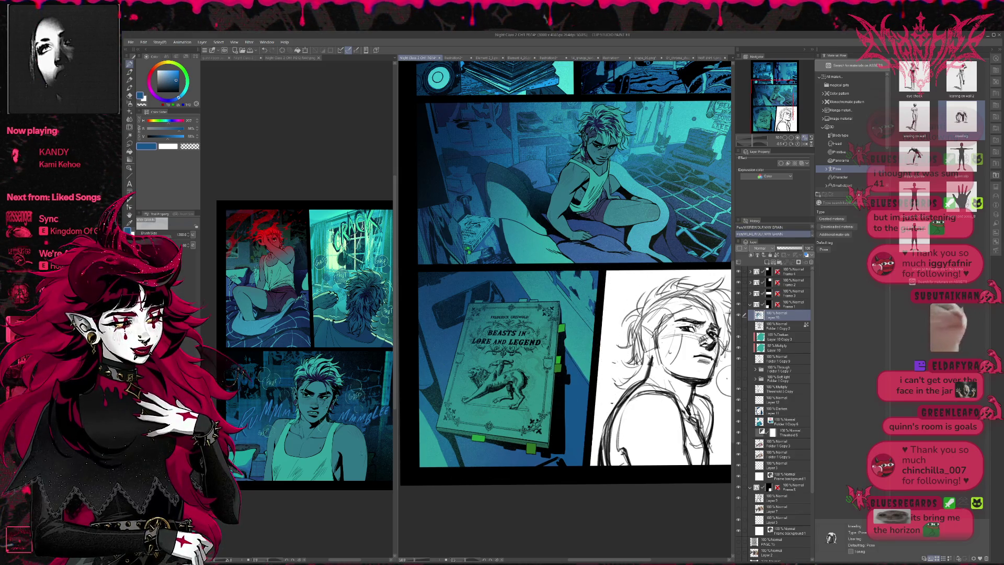
pyautogui.press('g')
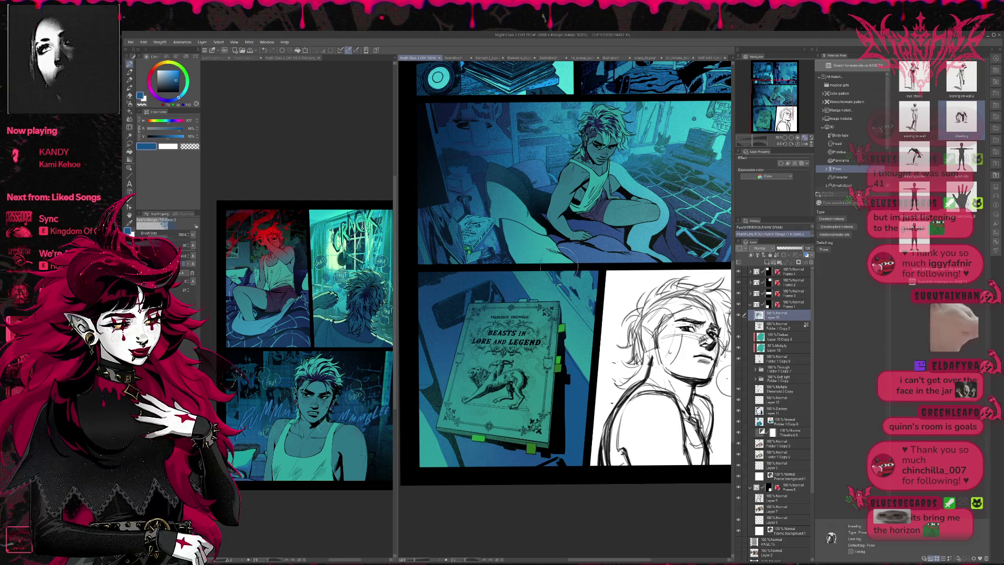
pyautogui.keyDown('alt'); pyautogui.click(521, 380); pyautogui.keyUp('alt')
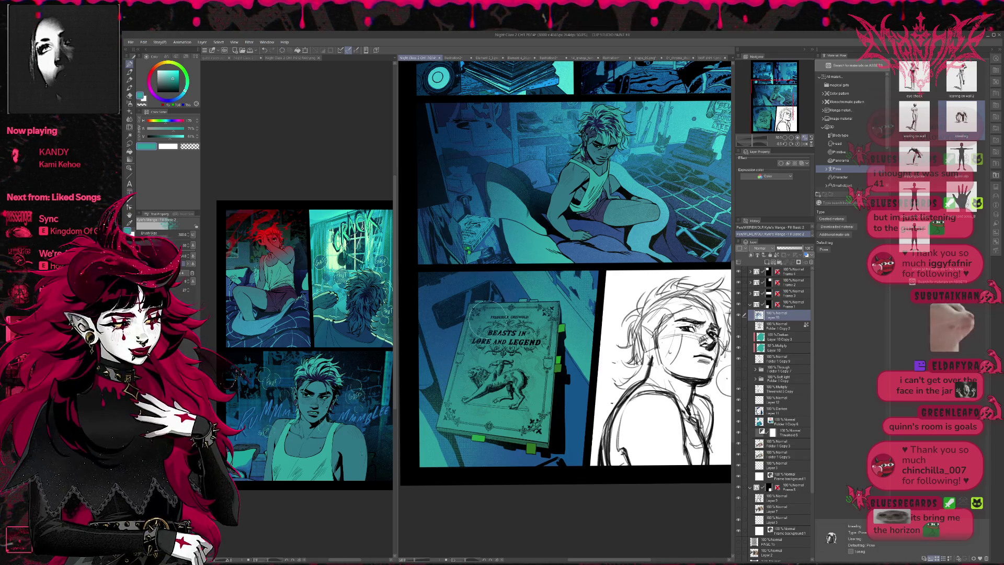
# Toggle the Folder 1 Copy 9 book overlay on and off to compare, leaving it selected
pyautogui.click(738, 317)
pyautogui.click(738, 316)
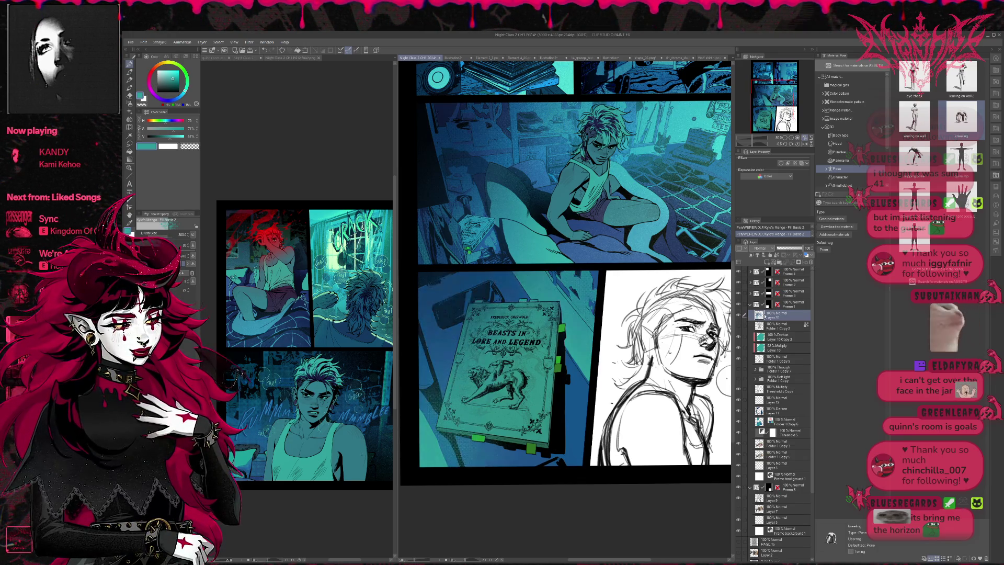
pyautogui.press('e')
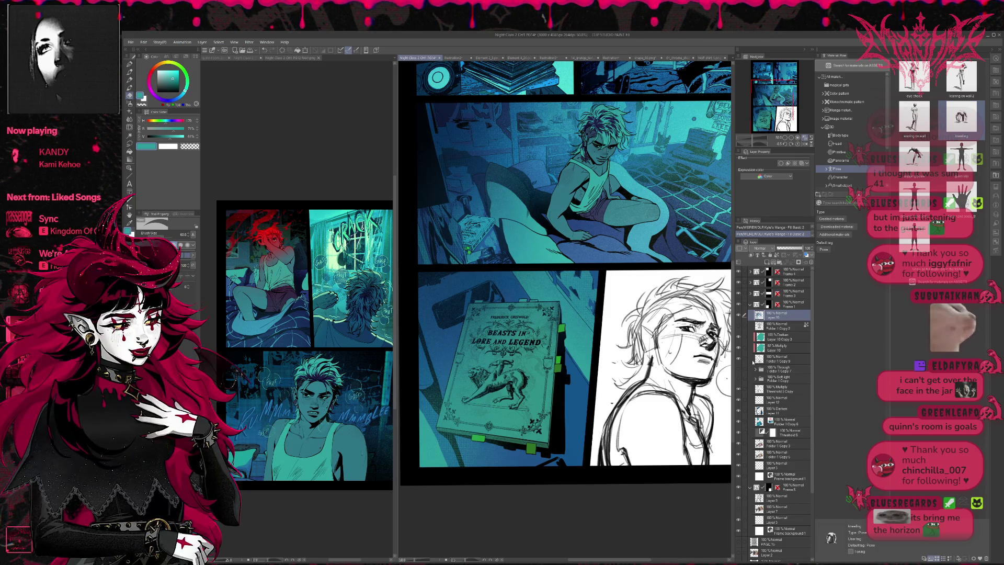
pyautogui.click(742, 359)
pyautogui.click(739, 360)
pyautogui.click(739, 360)
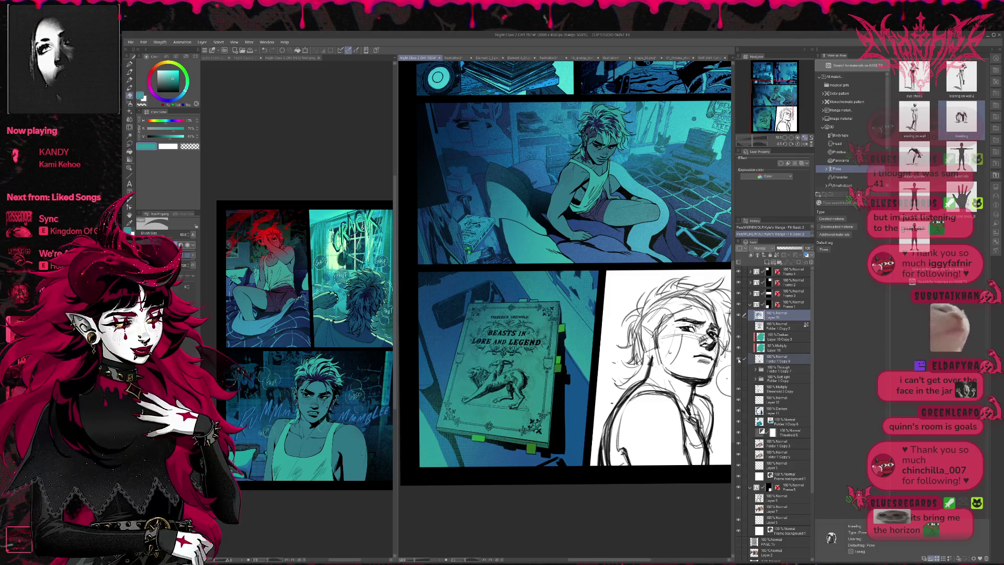
pyautogui.click(740, 360)
pyautogui.click(739, 360)
pyautogui.click(779, 360)
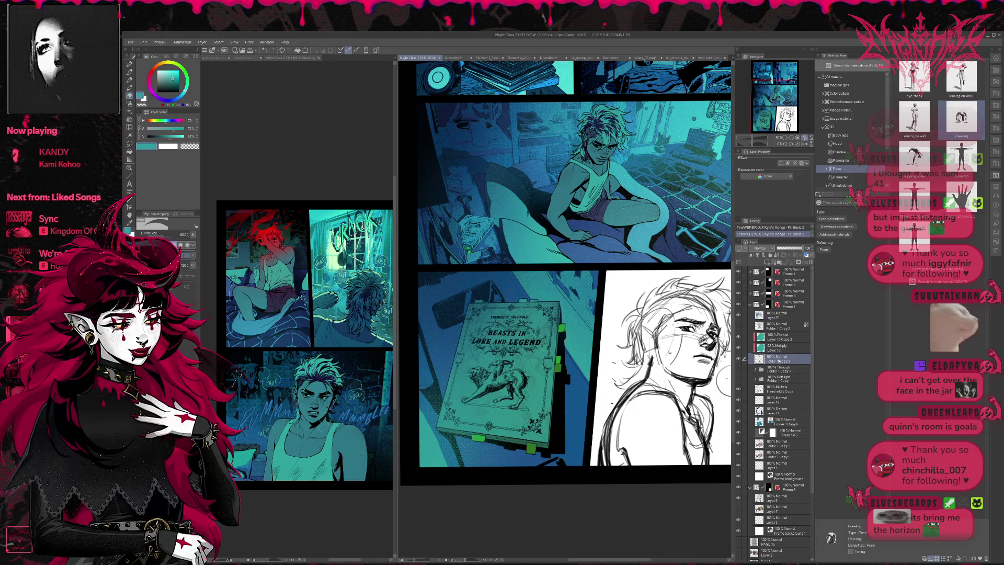
# Duplicate Folder 1 Copy 9, move the copy to the top of Frame 1, and set it to Darken
pyautogui.hotkey('ctrl', 'j')
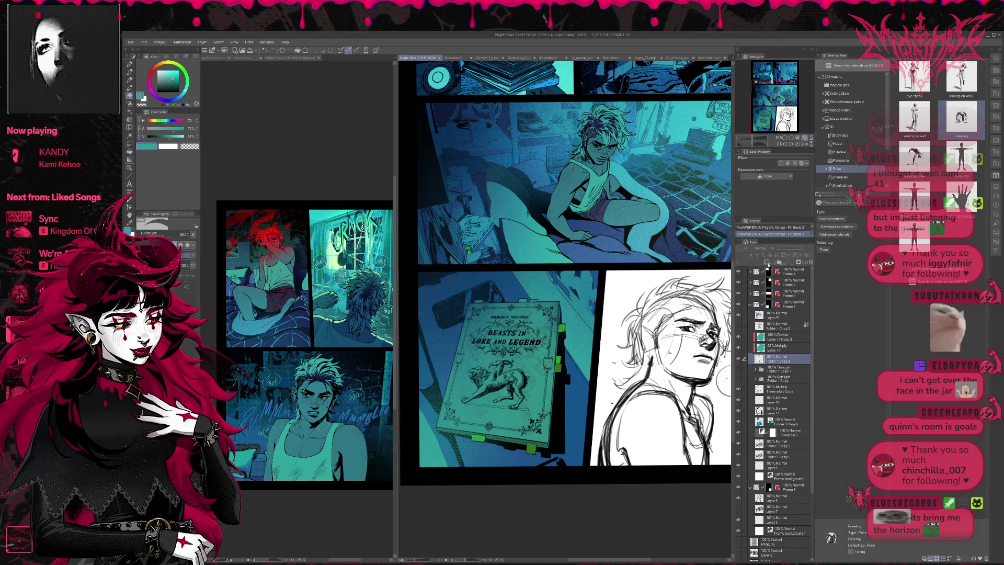
pyautogui.moveTo(774, 312); pyautogui.dragTo(770, 308)
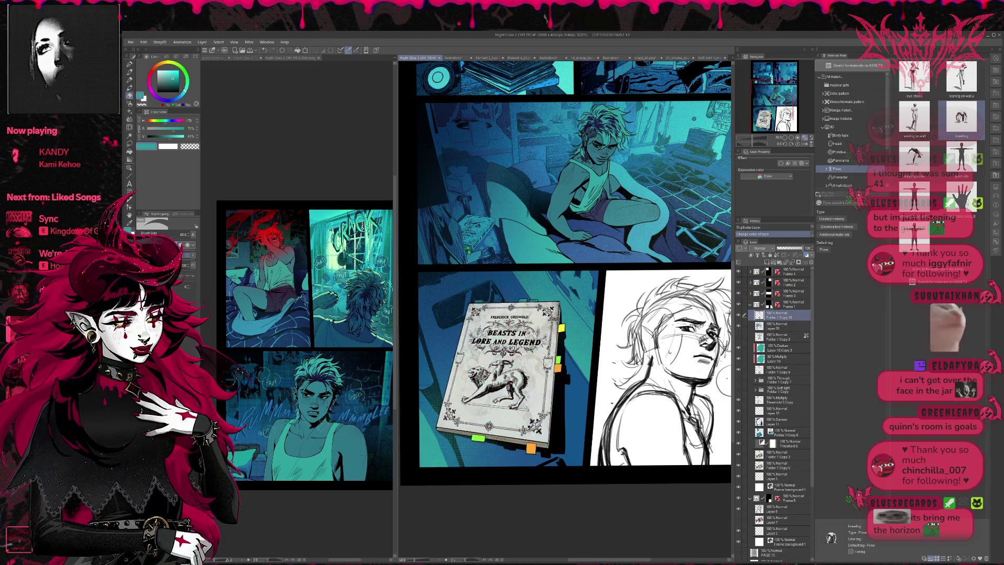
pyautogui.click(760, 248)
pyautogui.click(759, 261)
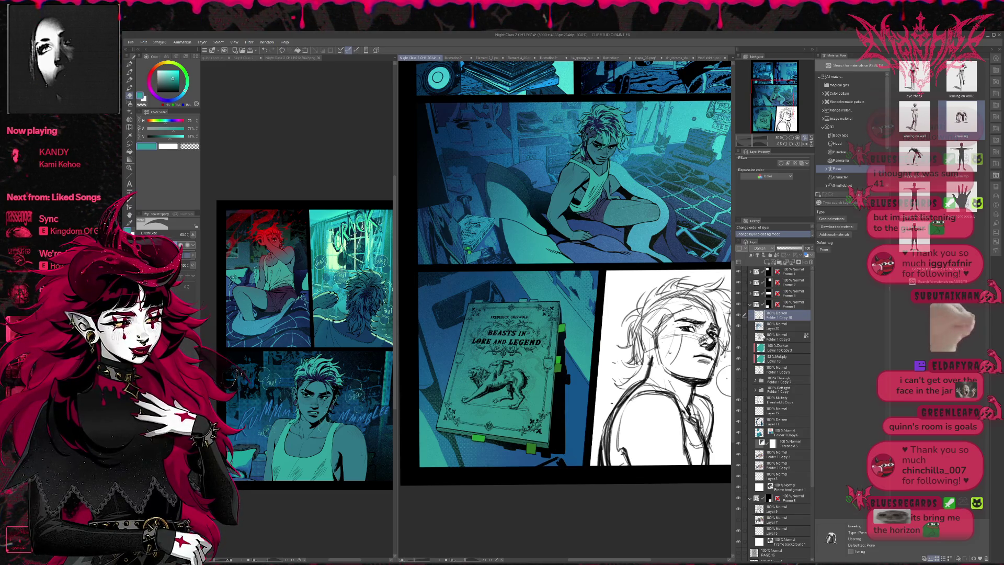
# Lower the Multiply Layer 10's opacity to 75%
pyautogui.click(739, 354)
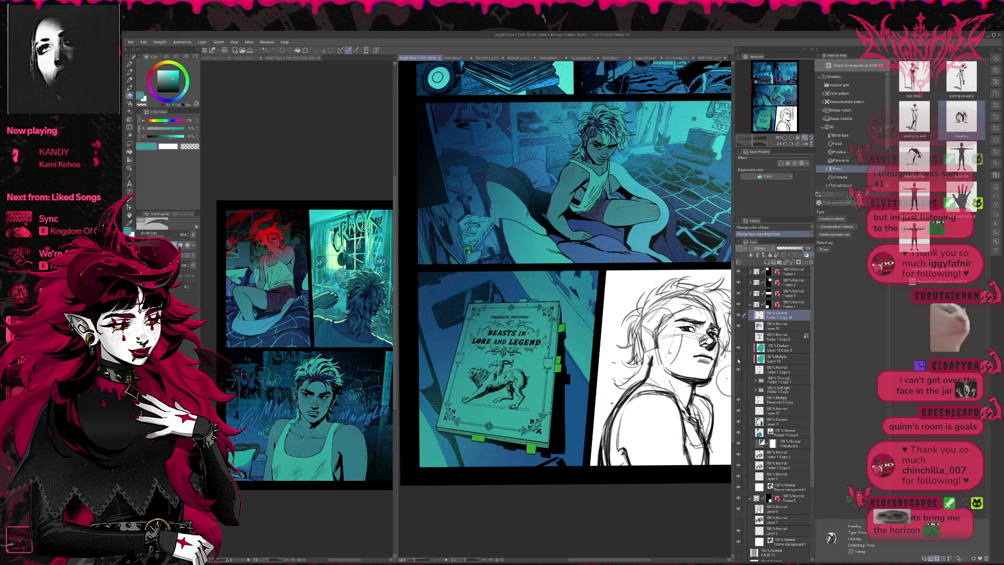
pyautogui.click(739, 354)
pyautogui.click(767, 361)
pyautogui.click(772, 348)
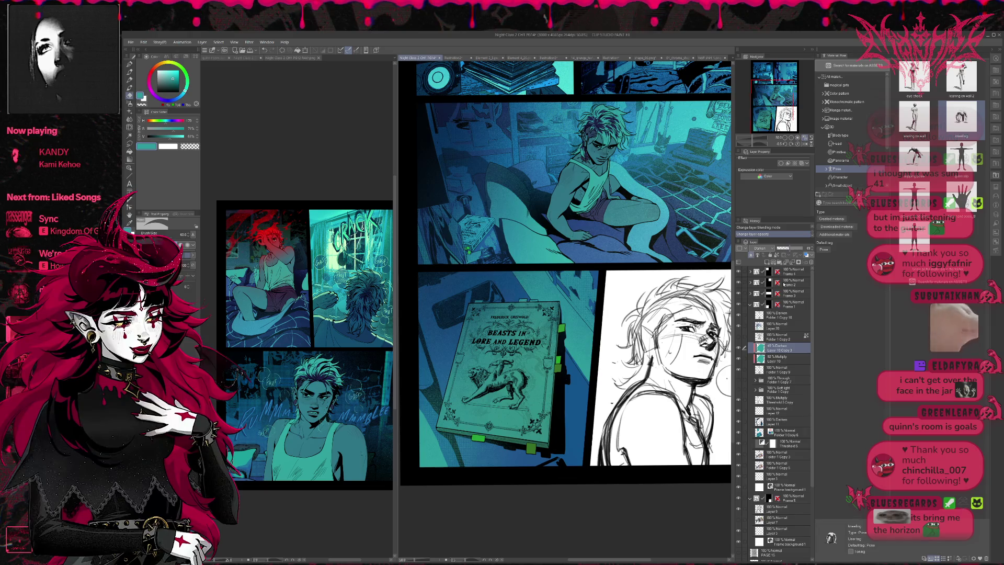
pyautogui.click(779, 358)
pyautogui.click(796, 251)
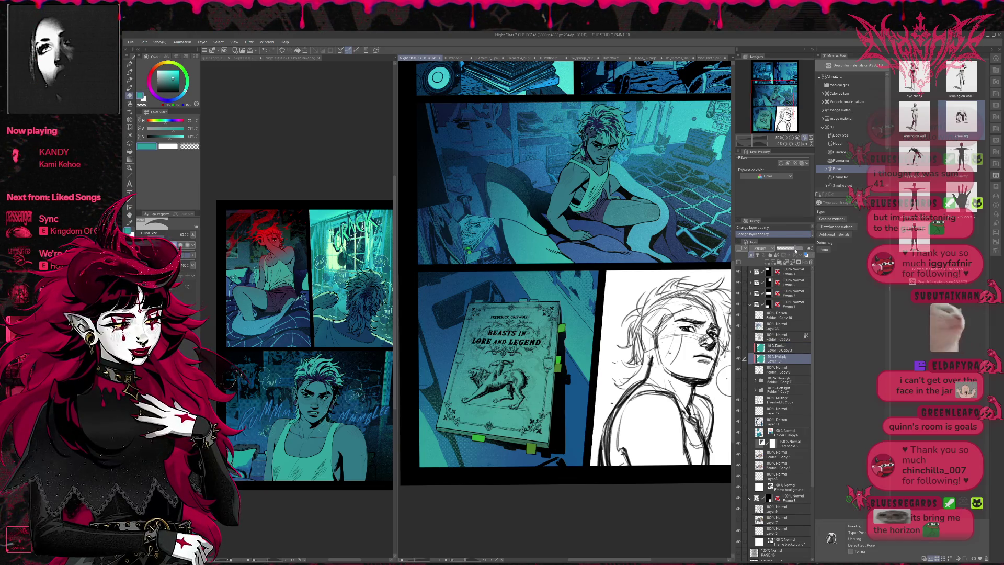
pyautogui.click(798, 250)
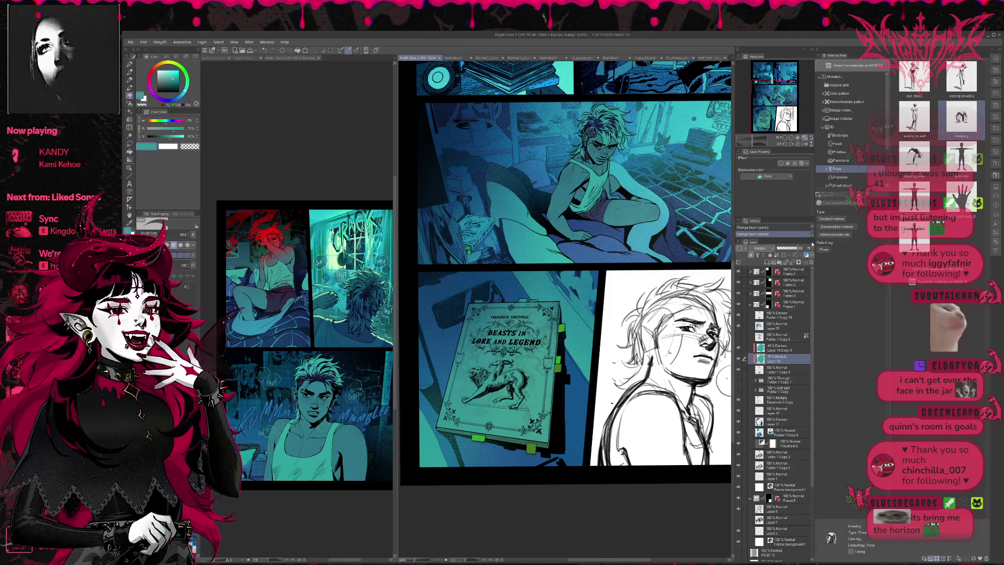
pyautogui.hotkey('ctrl', '-')
pyautogui.hotkey('ctrl', '-')
pyautogui.hotkey('ctrl', '-')
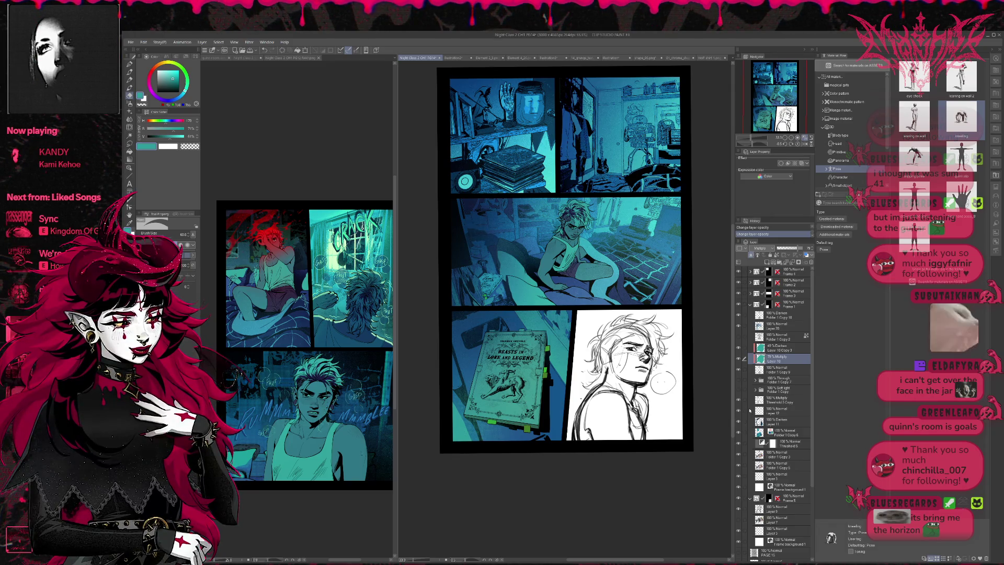
# Add a new layer above Layer 11 and fill blue along the book panel's edge
pyautogui.click(782, 421)
pyautogui.click(767, 262)
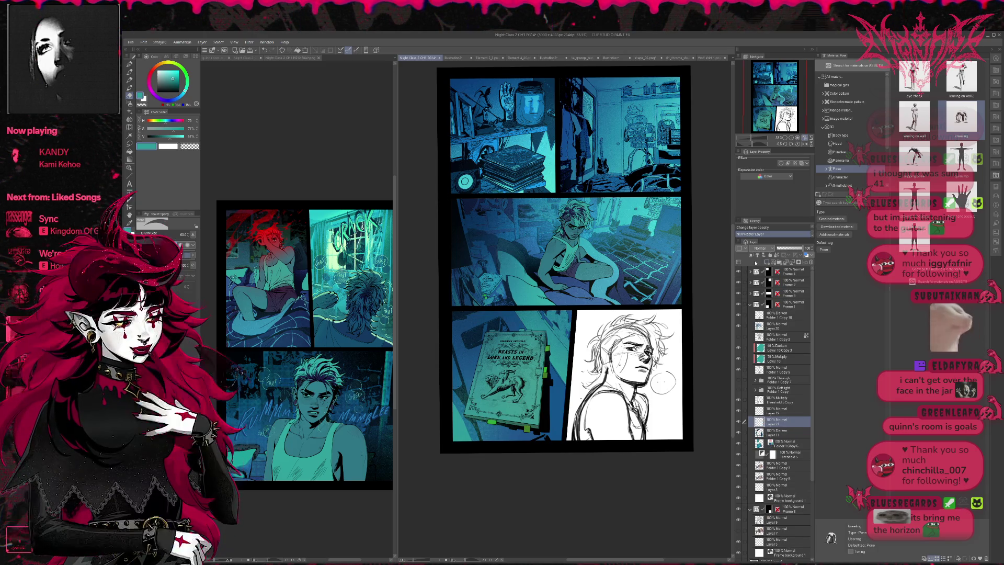
pyautogui.click(130, 63)
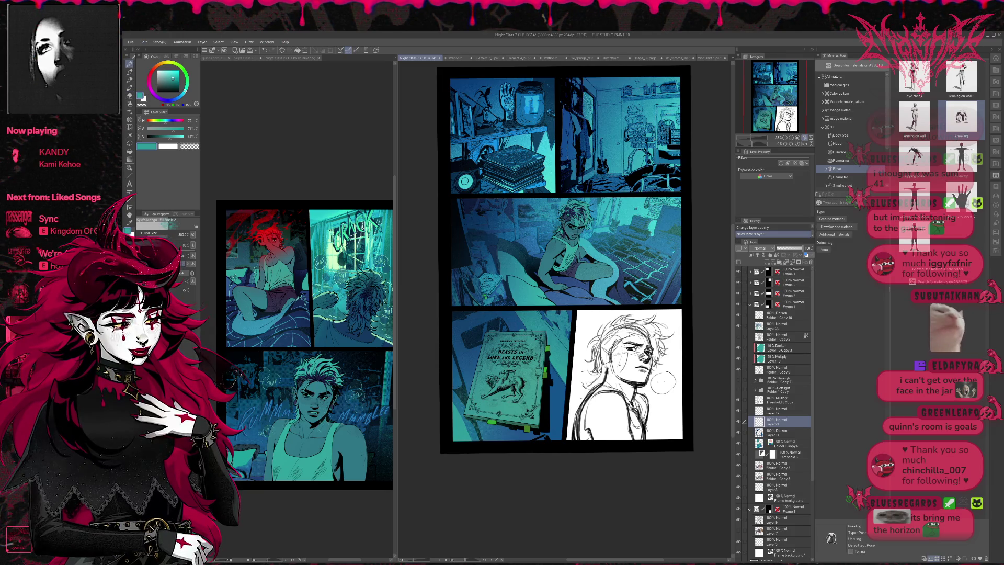
pyautogui.keyDown('alt'); pyautogui.click(563, 395); pyautogui.keyUp('alt')
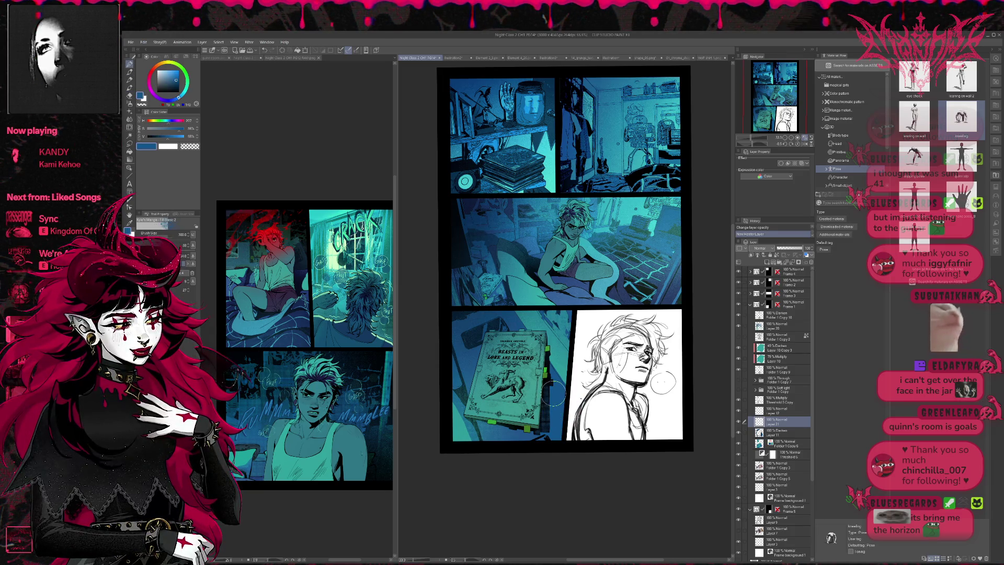
pyautogui.moveTo(558, 403); pyautogui.dragTo(546, 377)
# Add dark grain texture along the book panel's bottom edge, then create another blank layer
pyautogui.press('b')
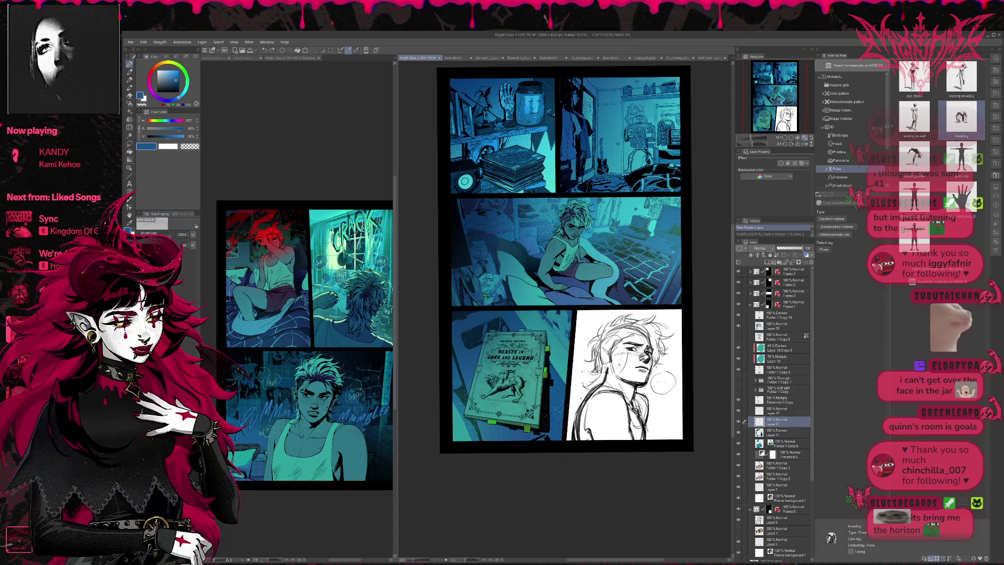
pyautogui.moveTo(531, 445); pyautogui.dragTo(557, 437)
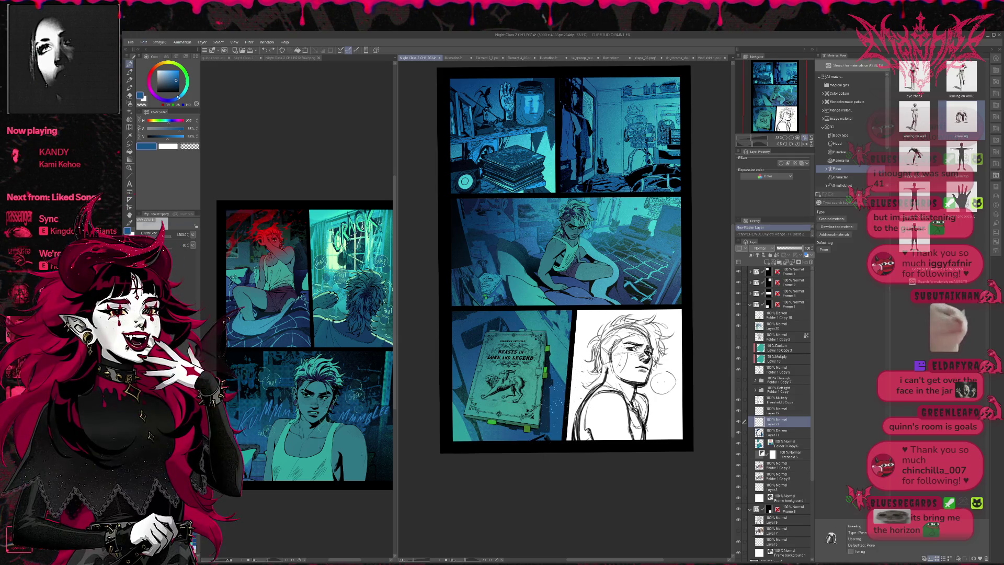
pyautogui.moveTo(580, 446); pyautogui.dragTo(622, 444)
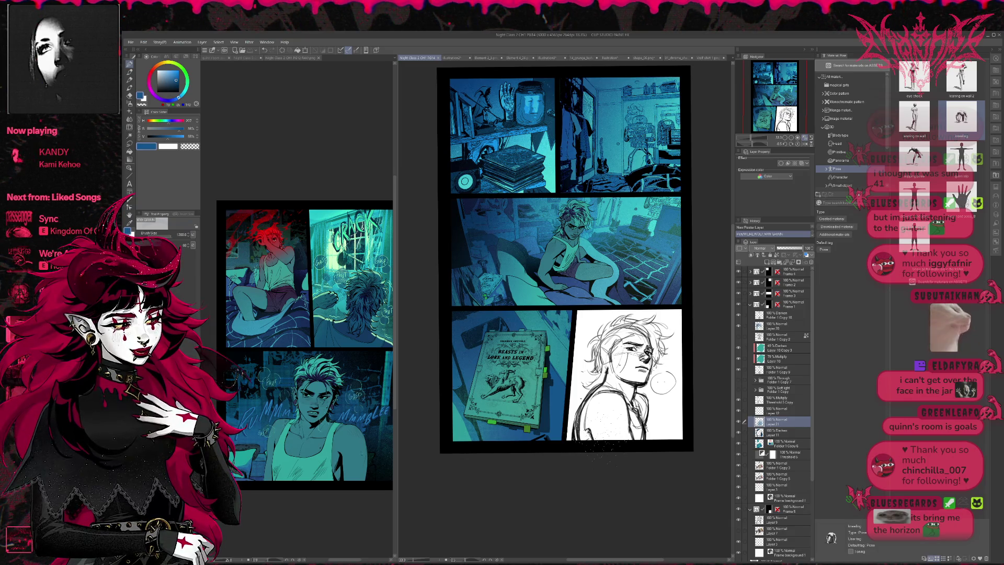
pyautogui.hotkey('ctrl', '+')
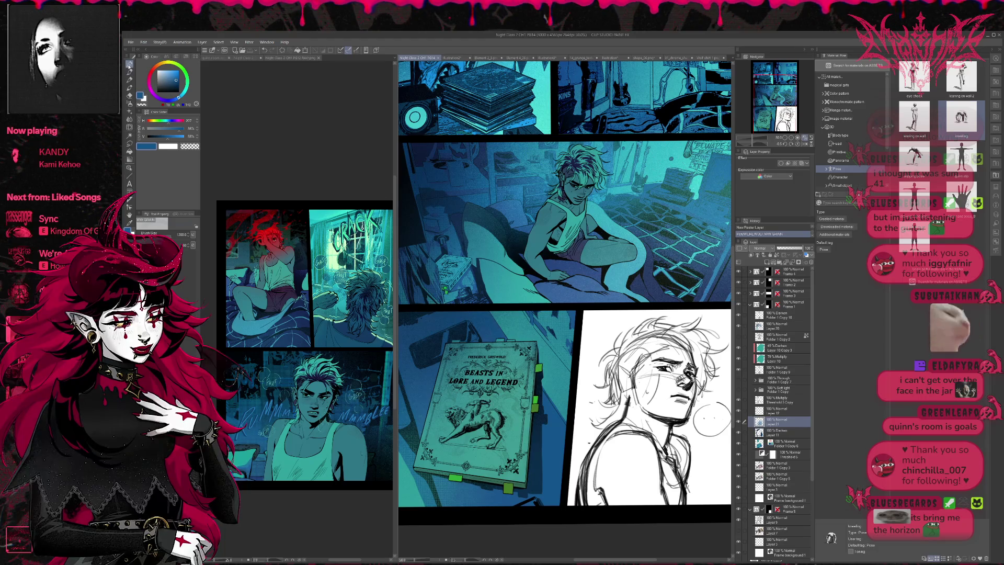
pyautogui.hotkey('ctrl', 'shift', 'n')
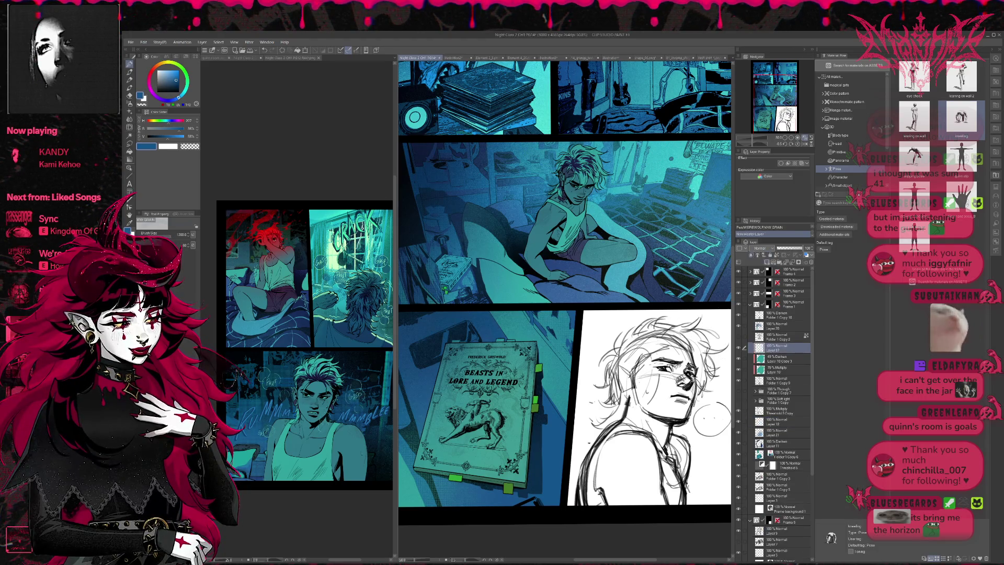
# Draw a dark mark by the book's right edge, then pan and zoom out to 36.4%
pyautogui.click(130, 66)
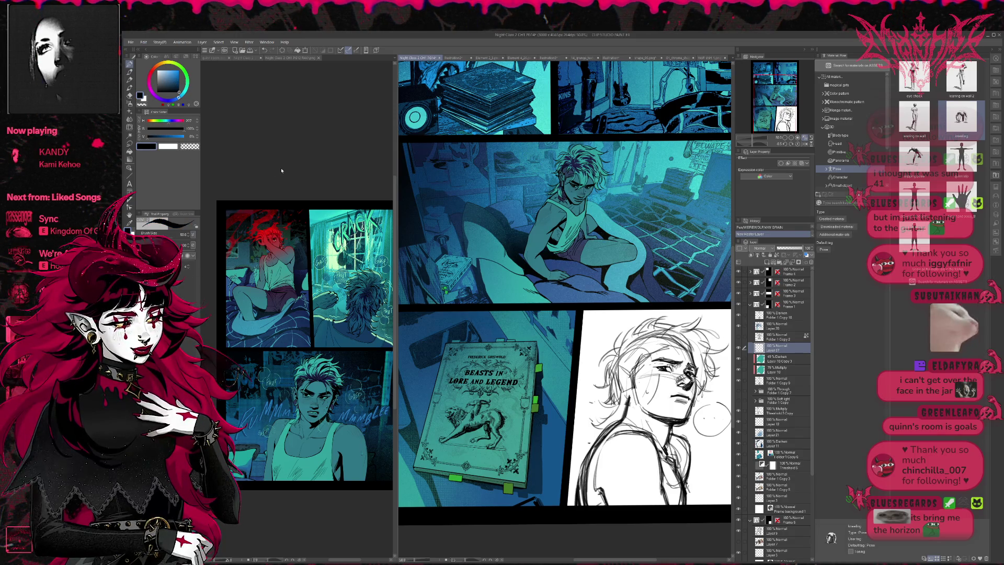
pyautogui.moveTo(528, 446); pyautogui.dragTo(529, 471)
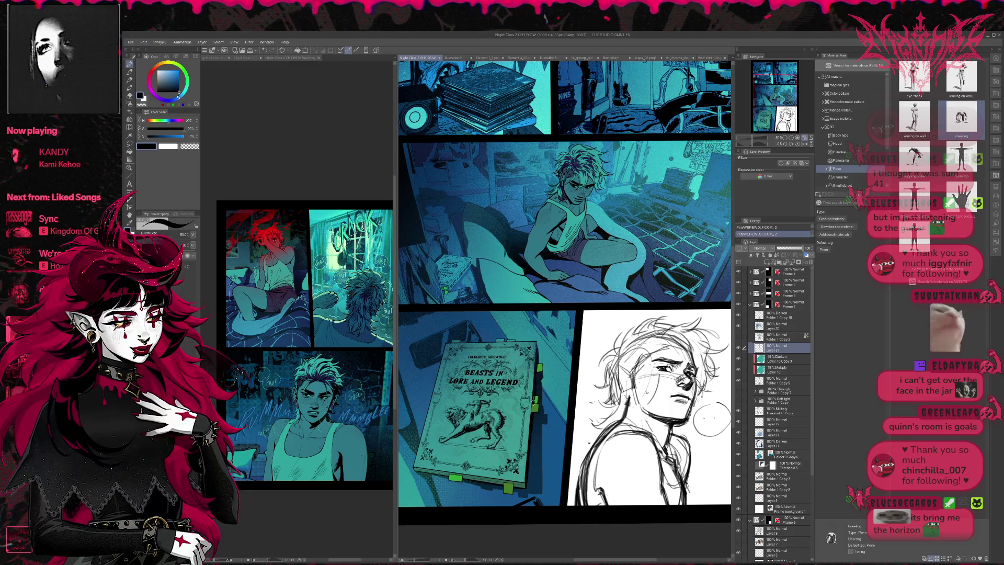
pyautogui.moveTo(533, 408); pyautogui.dragTo(544, 391)
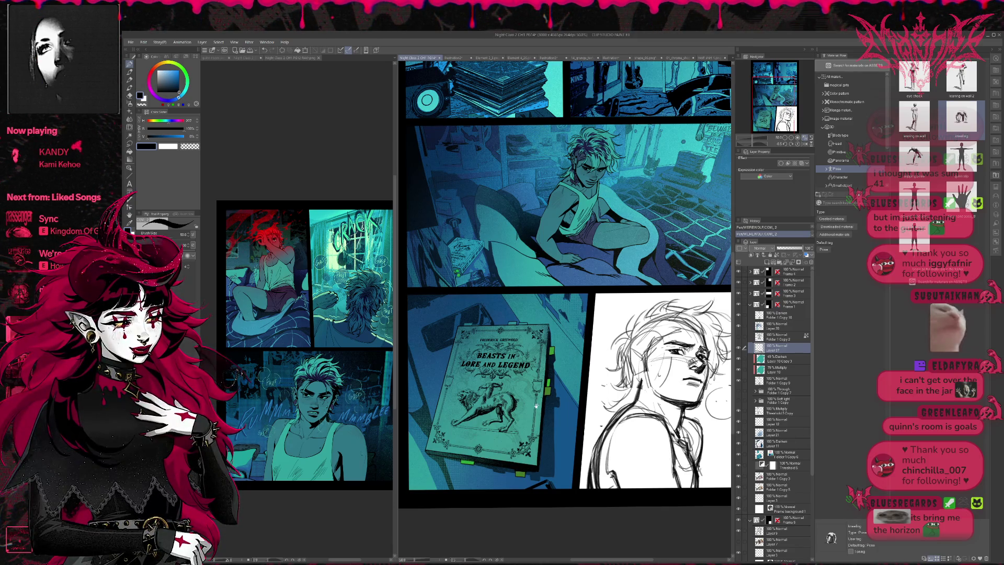
pyautogui.moveTo(566, 355); pyautogui.dragTo(585, 360)
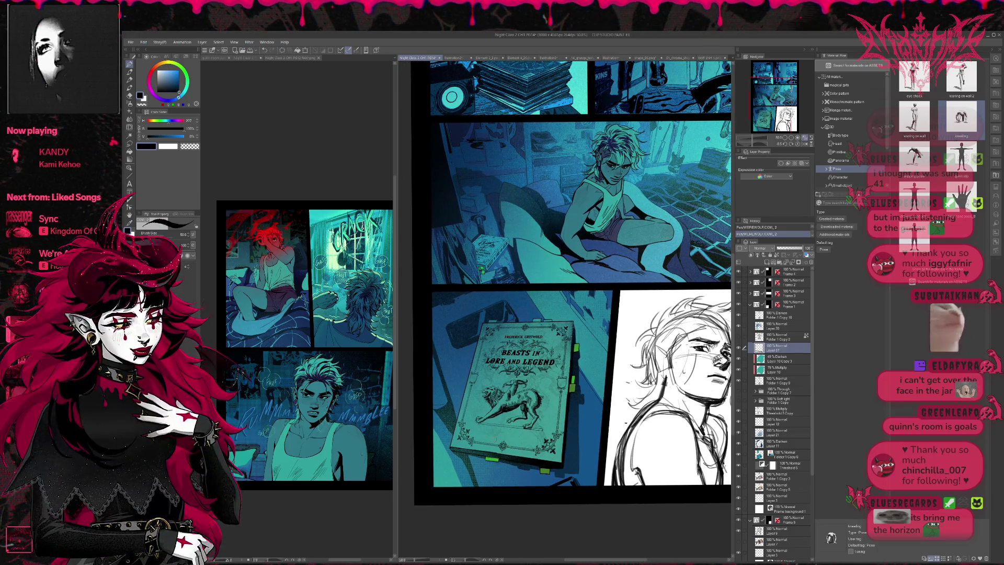
pyautogui.press('e')
pyautogui.hotkey('ctrl', 'z')
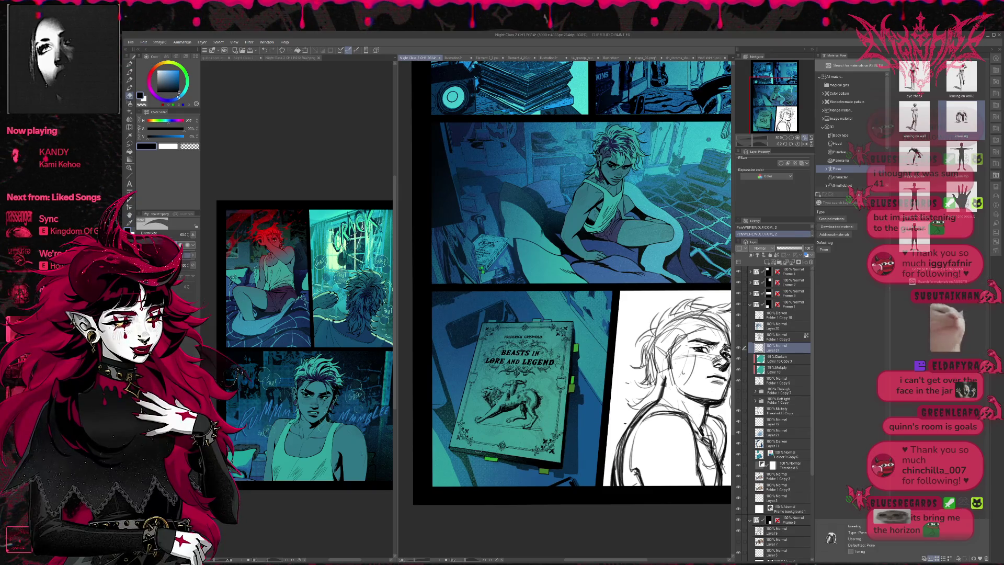
pyautogui.moveTo(604, 412); pyautogui.dragTo(611, 409)
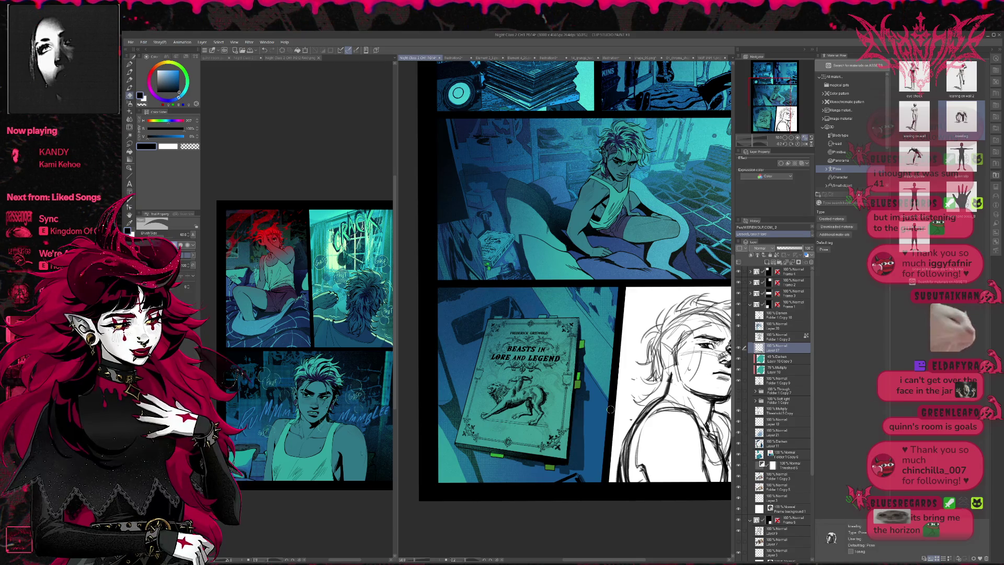
pyautogui.scroll(-1, 610, 409)
pyautogui.scroll(-1, 610, 409)
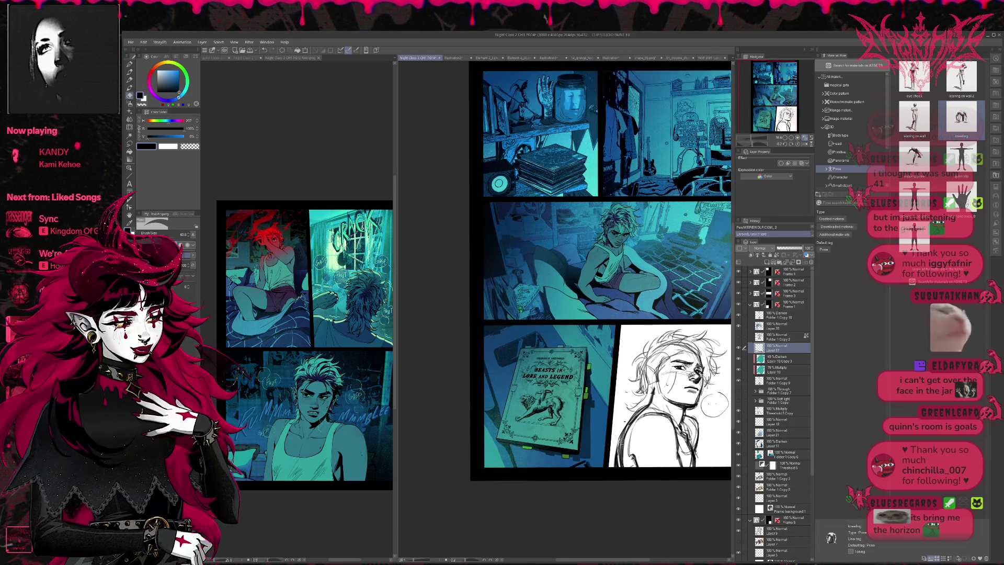
pyautogui.moveTo(610, 409); pyautogui.dragTo(565, 446)
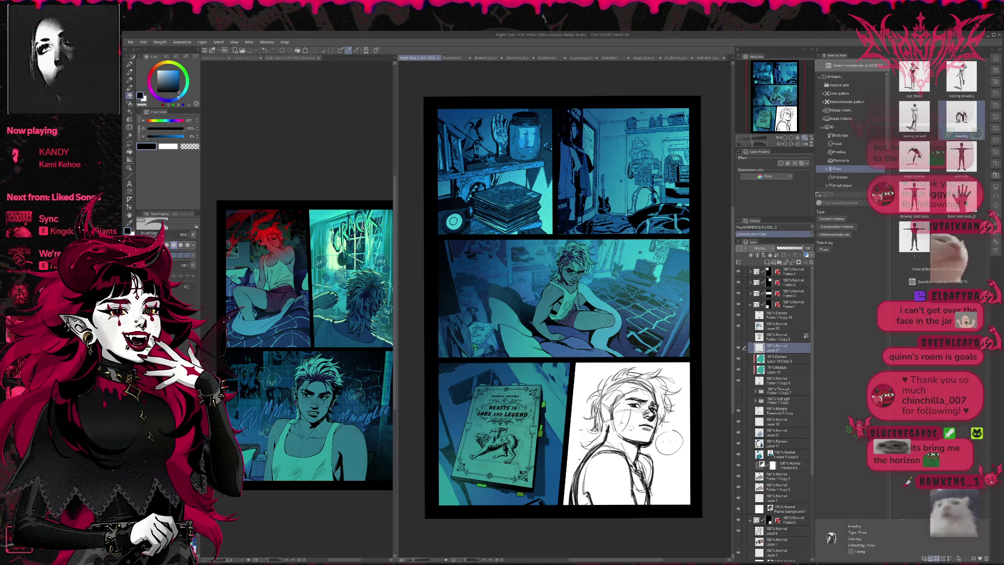
# Make the PAGE 14 sketch layer visible and move it to the top of the layer stack
pyautogui.scroll(-5, 774, 413)
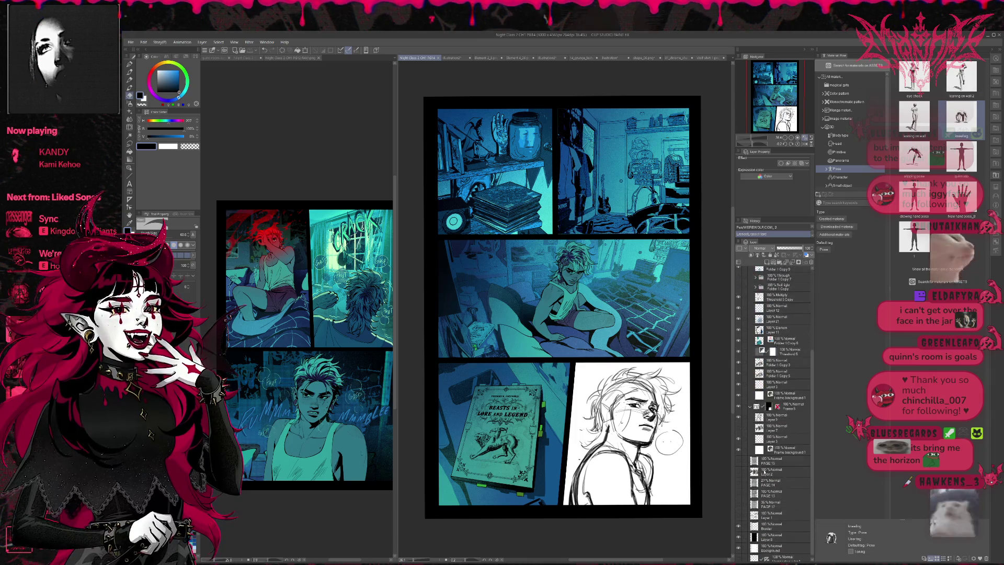
pyautogui.click(774, 462)
pyautogui.click(739, 483)
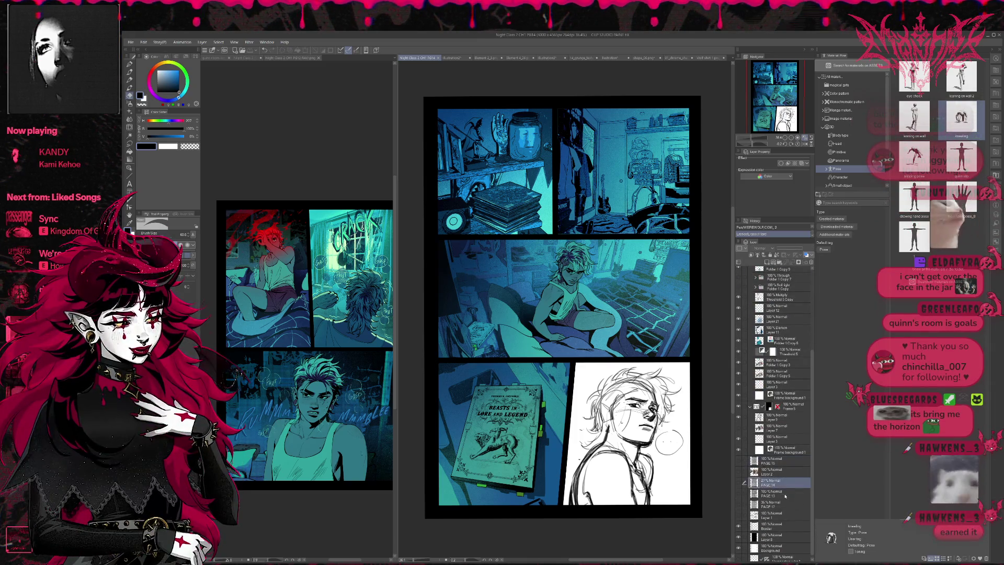
pyautogui.click(738, 483)
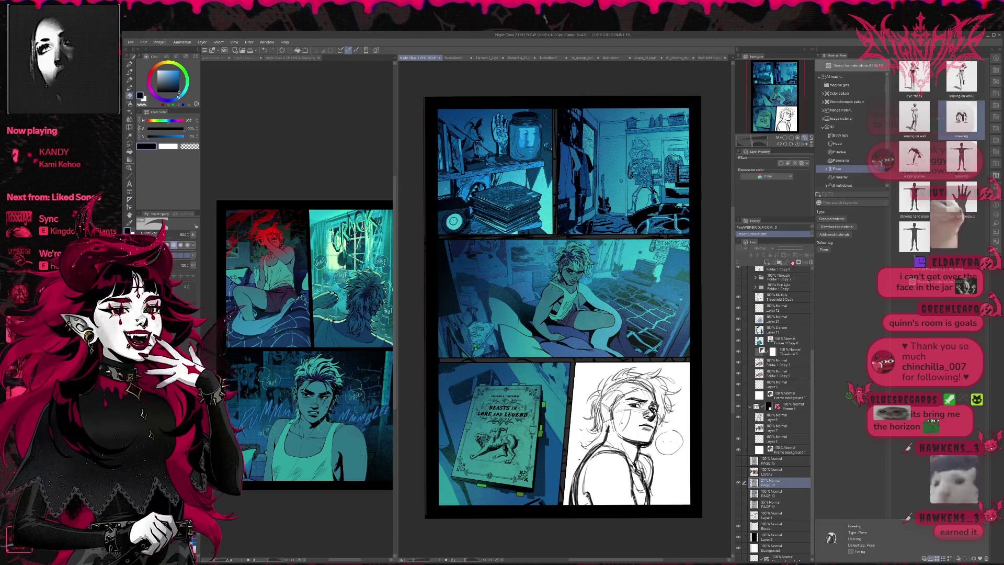
pyautogui.scroll(1, 792, 270)
pyautogui.scroll(1, 792, 269)
pyautogui.scroll(2, 792, 269)
pyautogui.scroll(2, 792, 269)
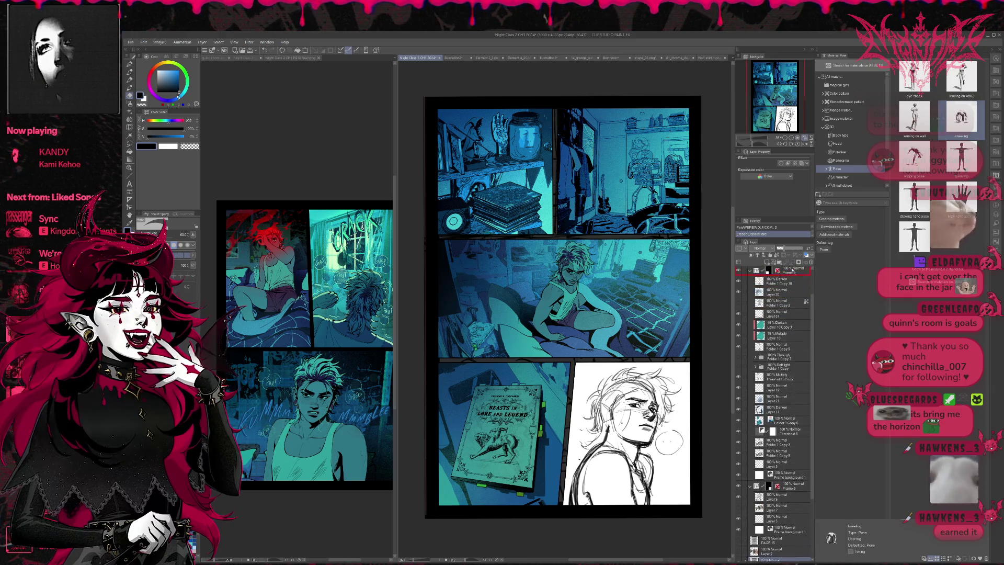
pyautogui.scroll(2, 792, 269)
pyautogui.scroll(1, 792, 270)
pyautogui.moveTo(792, 269)
pyautogui.mouseDown()
pyautogui.moveTo(773, 272)
pyautogui.moveTo(806, 248)
pyautogui.mouseUp()
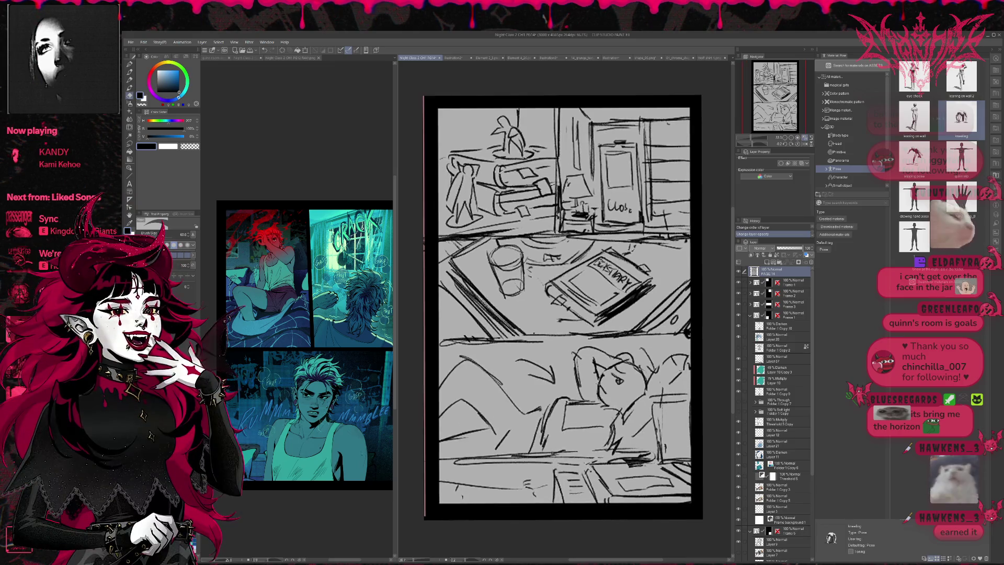
pyautogui.scroll(1, 555, 311)
pyautogui.scroll(-1, 710, 272)
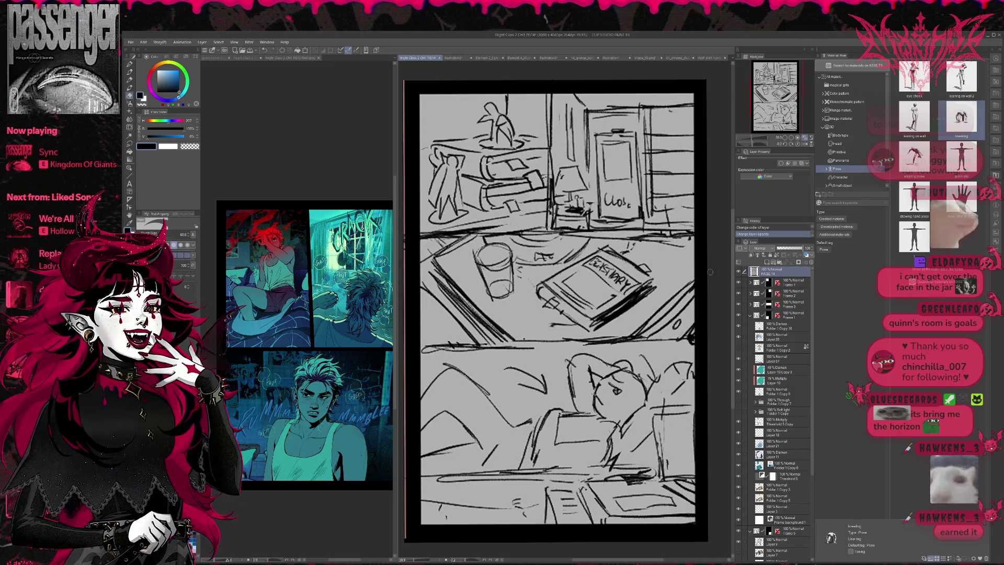
# Compare the PAGE 14 rough sketch against the coloured page, leaving the sketch hidden
pyautogui.click(739, 271)
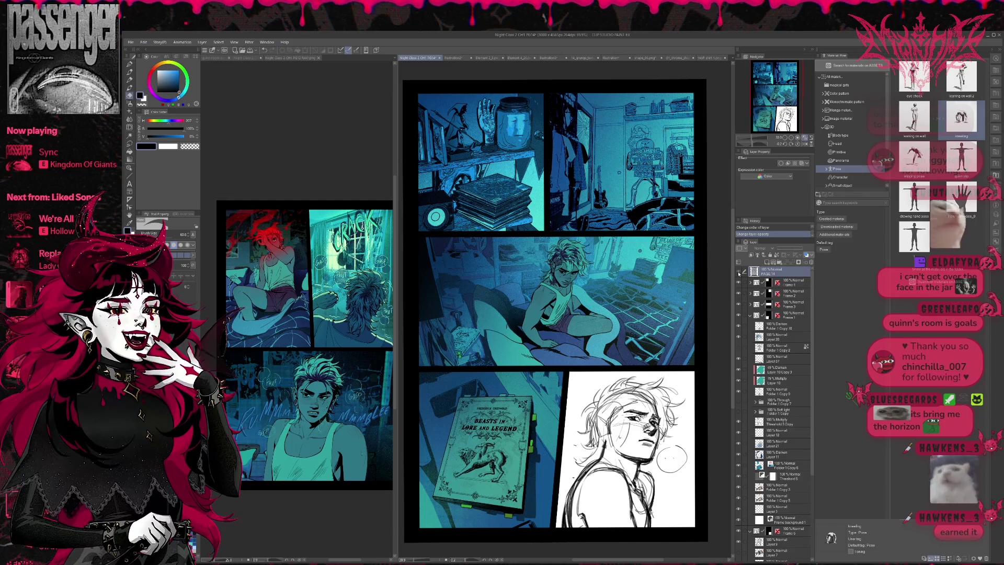
pyautogui.click(739, 273)
pyautogui.click(739, 273)
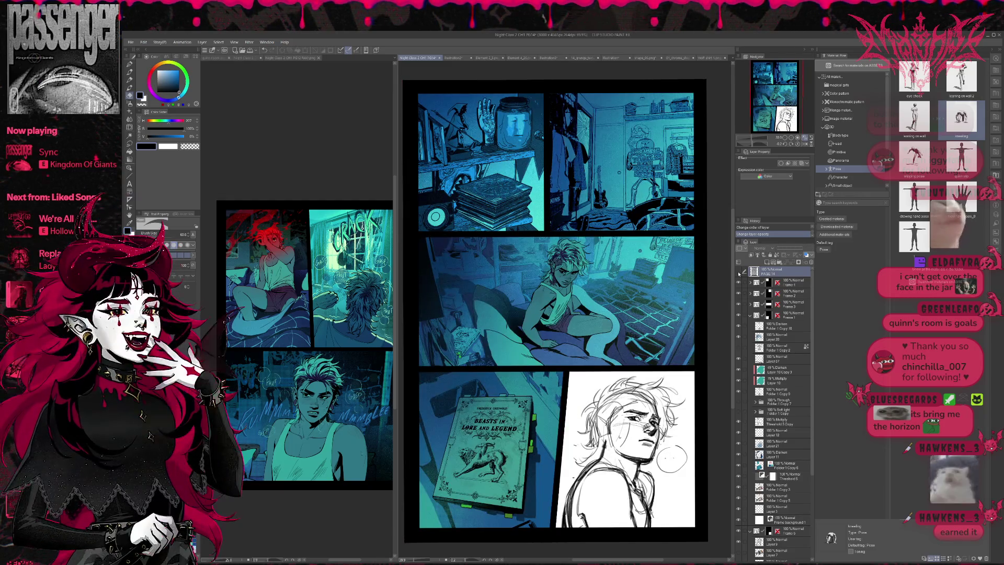
pyautogui.click(739, 273)
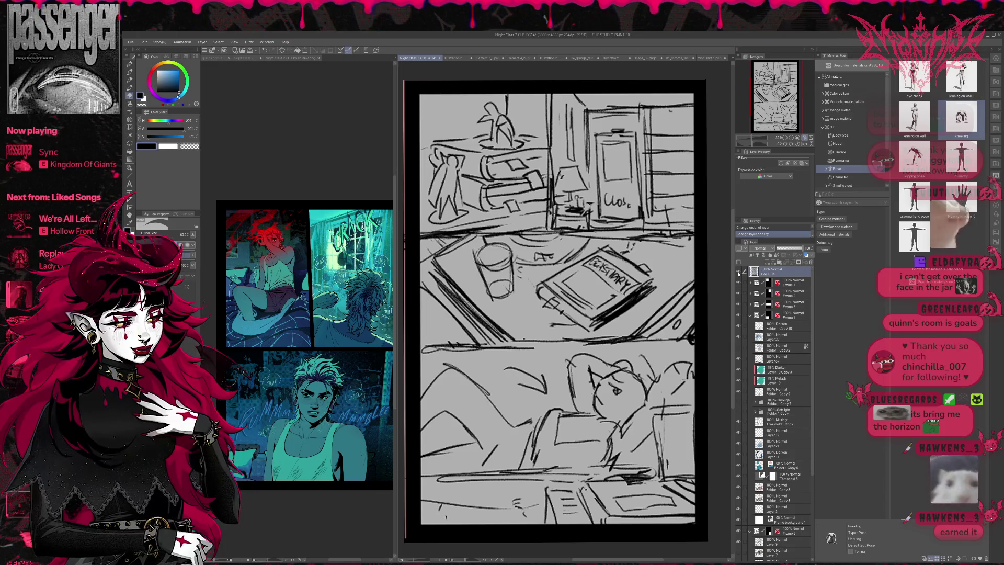
pyautogui.click(739, 273)
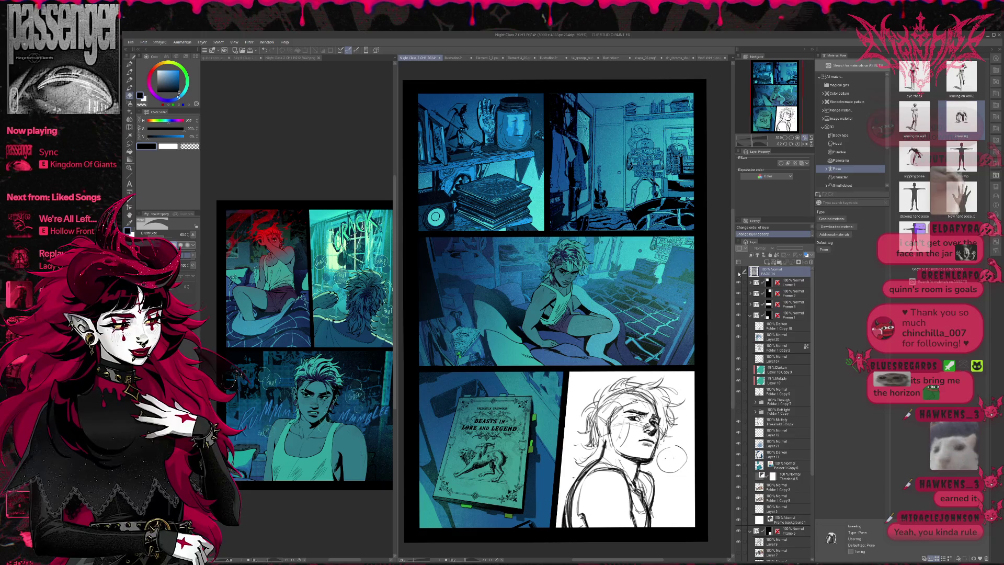
pyautogui.click(739, 273)
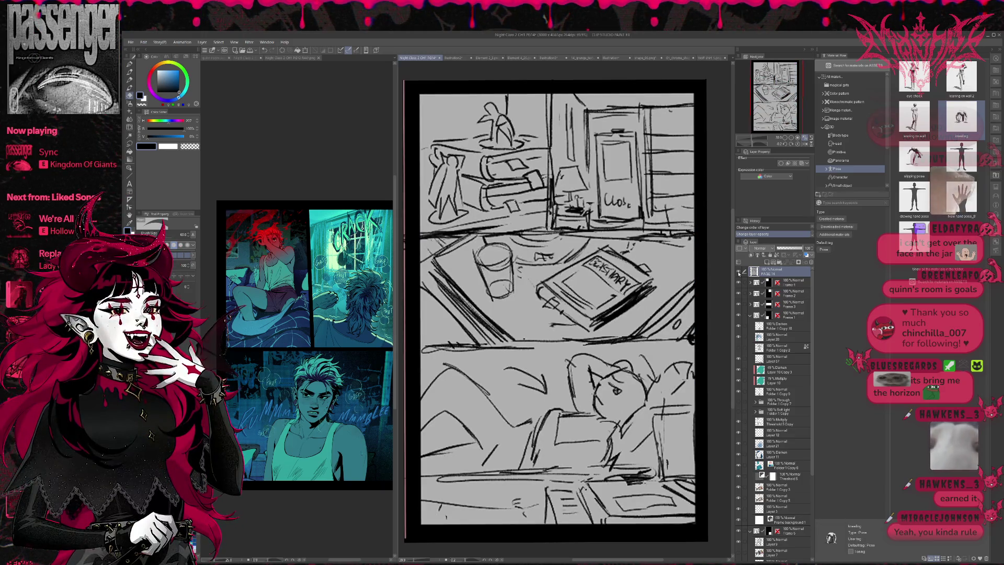
pyautogui.click(739, 273)
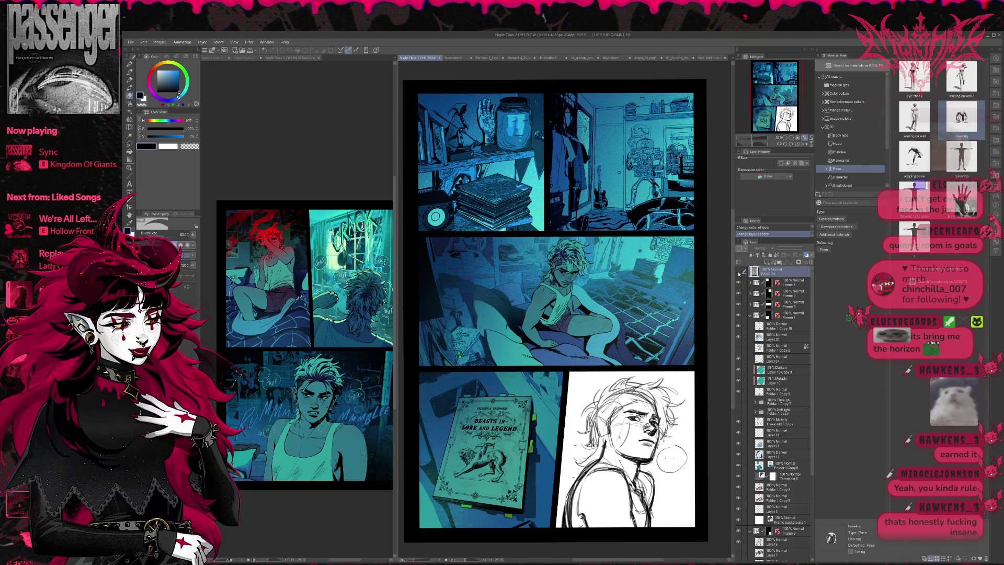
pyautogui.click(739, 273)
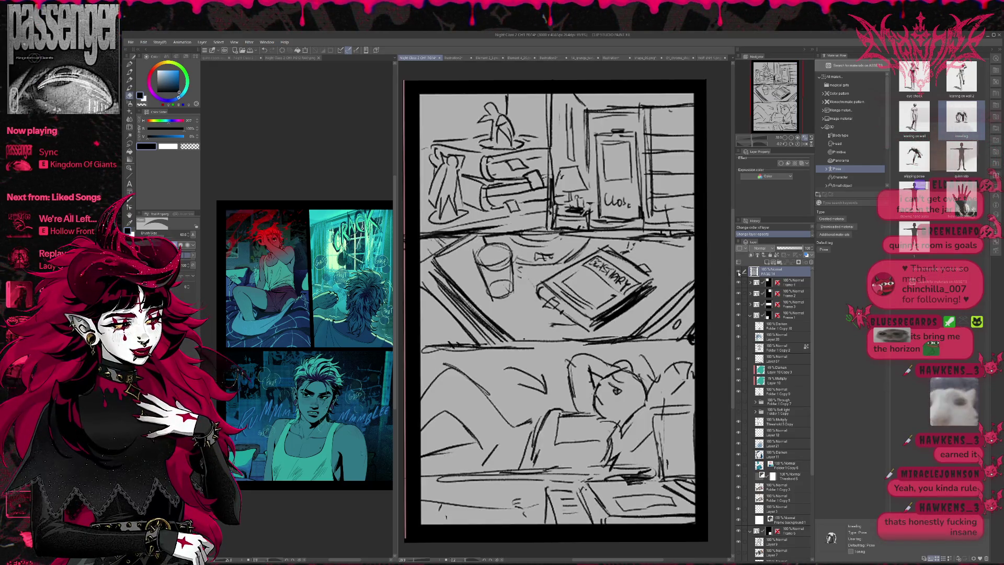
pyautogui.click(739, 273)
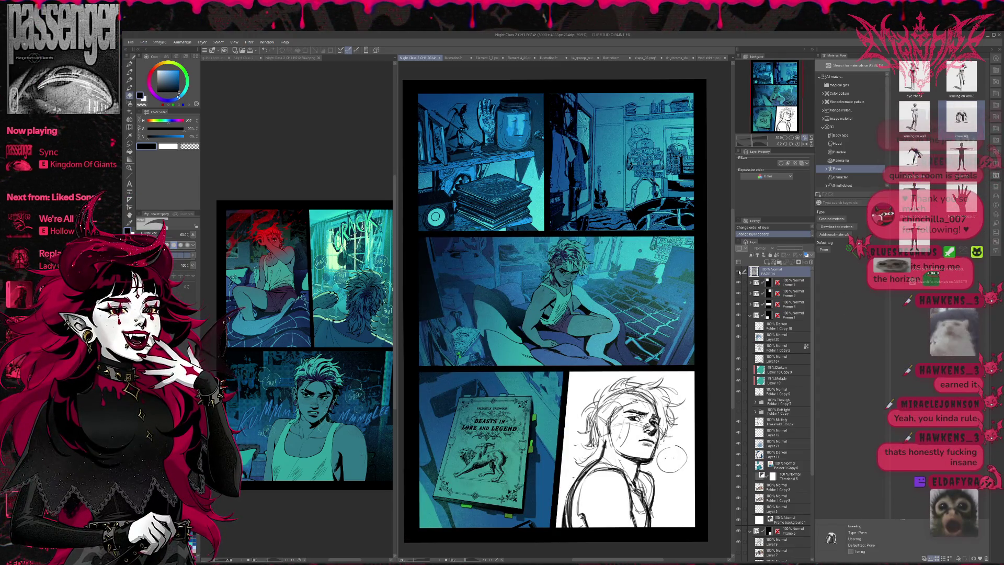
pyautogui.click(739, 273)
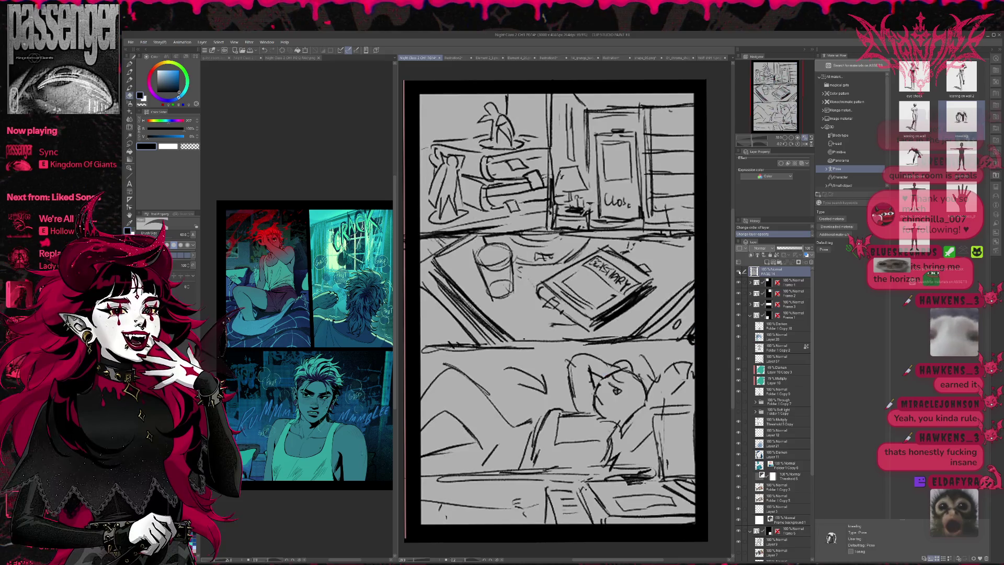
pyautogui.click(739, 272)
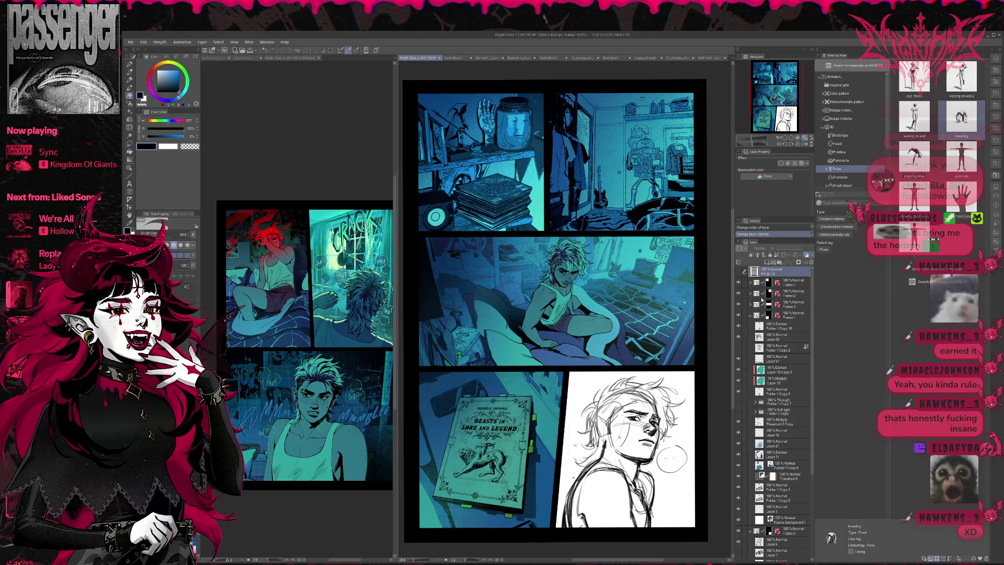
# Add a new Layer 86 at the top of Frame 3 and begin a Brightness/Contrast correction layer
pyautogui.click(750, 304)
pyautogui.click(782, 317)
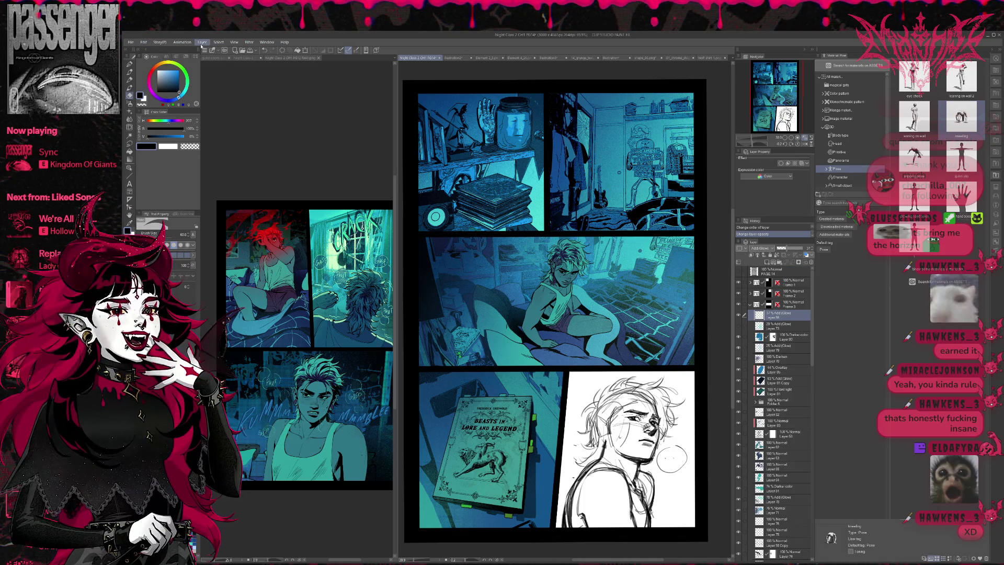
pyautogui.click(225, 67)
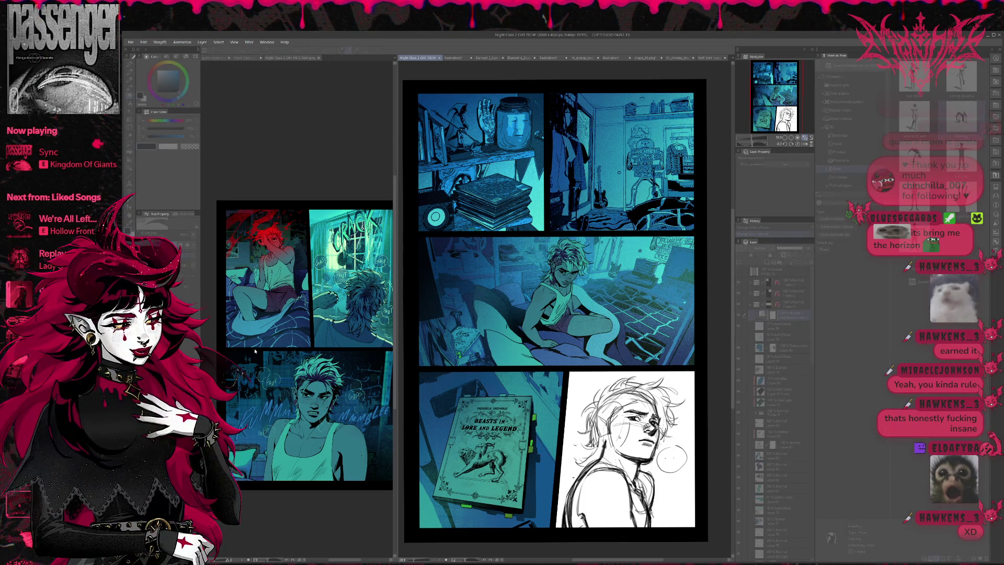
pyautogui.press('Return')
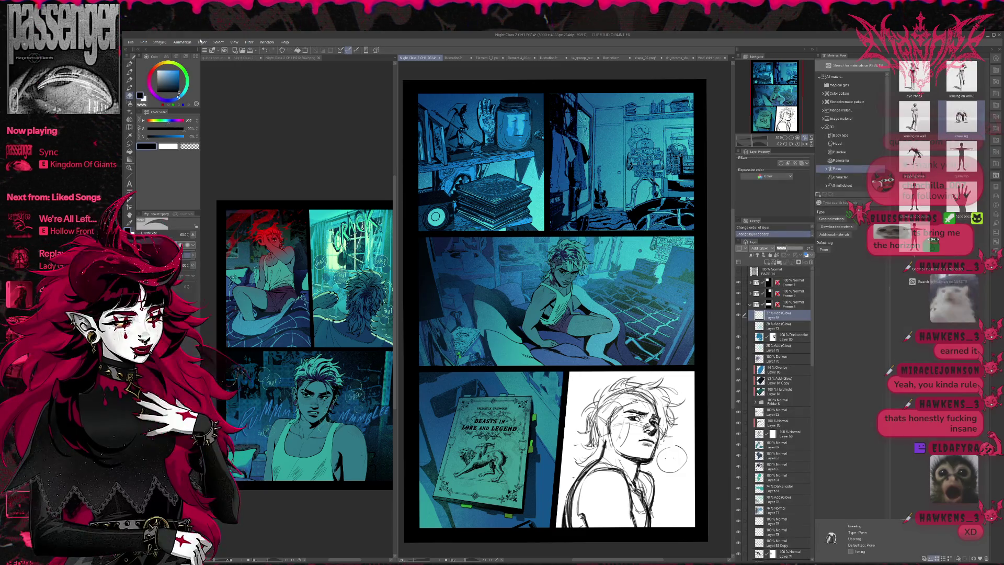
pyautogui.click(313, 67)
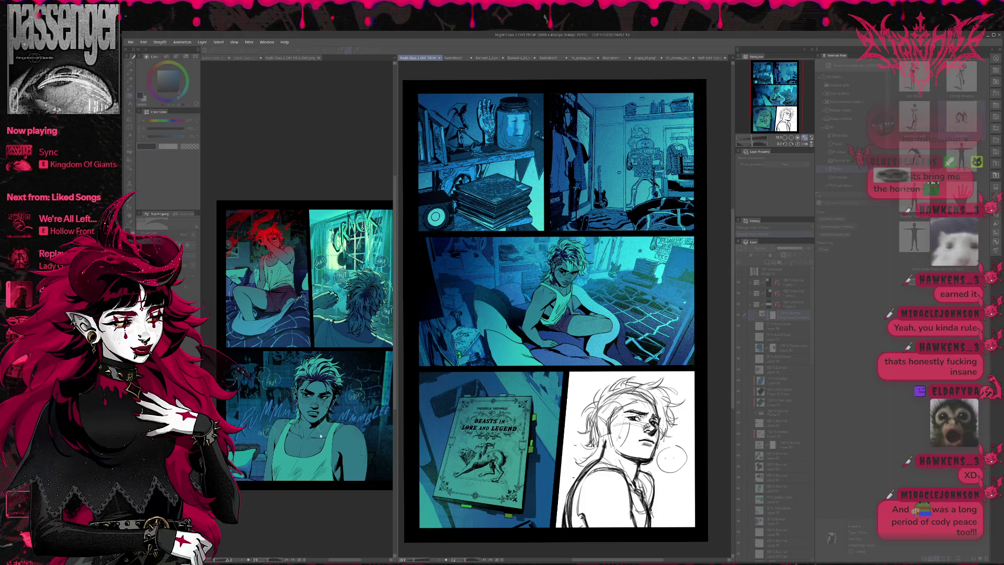
# Confirm the Brightness/Contrast correction layer and toggle its visibility to compare
pyautogui.press('Return')
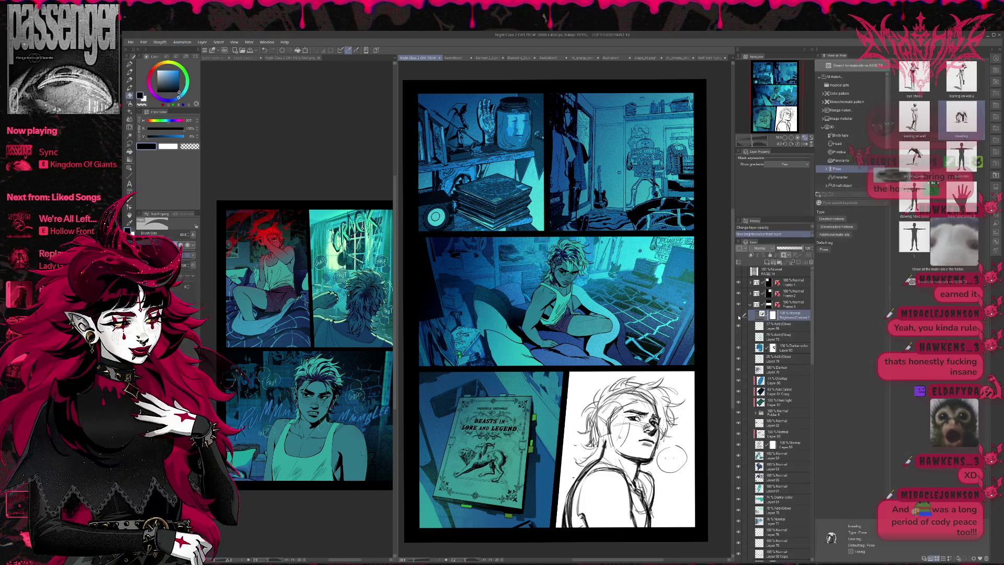
pyautogui.click(739, 314)
pyautogui.click(739, 315)
pyautogui.click(739, 315)
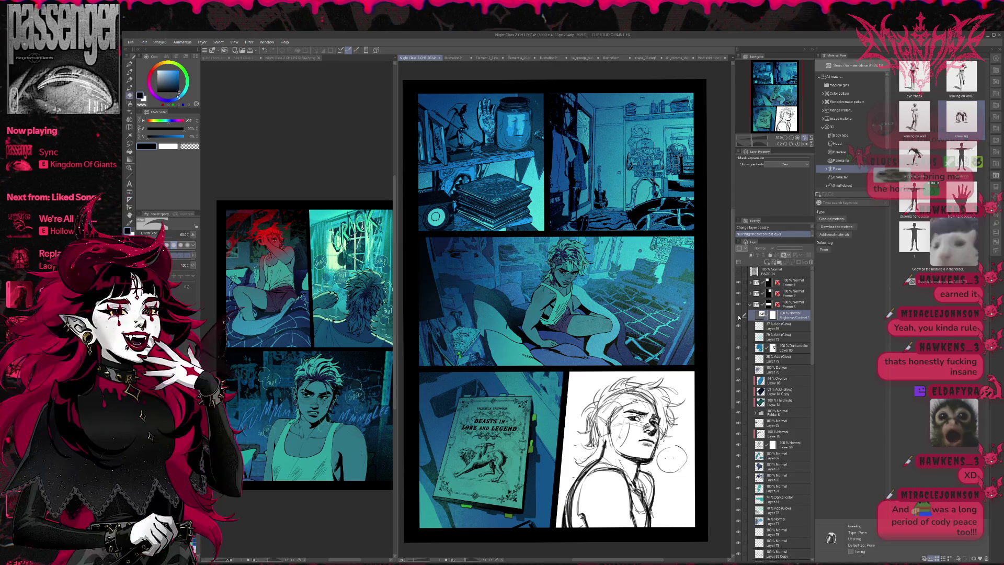
pyautogui.click(739, 315)
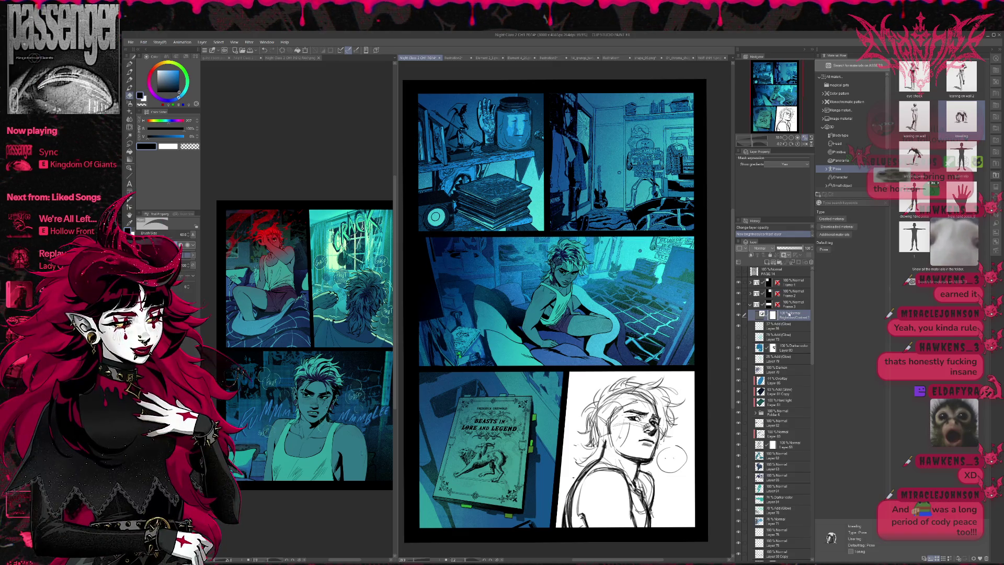
# Set the middle panel layer to about 88% opacity with Brightness blending, comparing it on and off
pyautogui.click(798, 250)
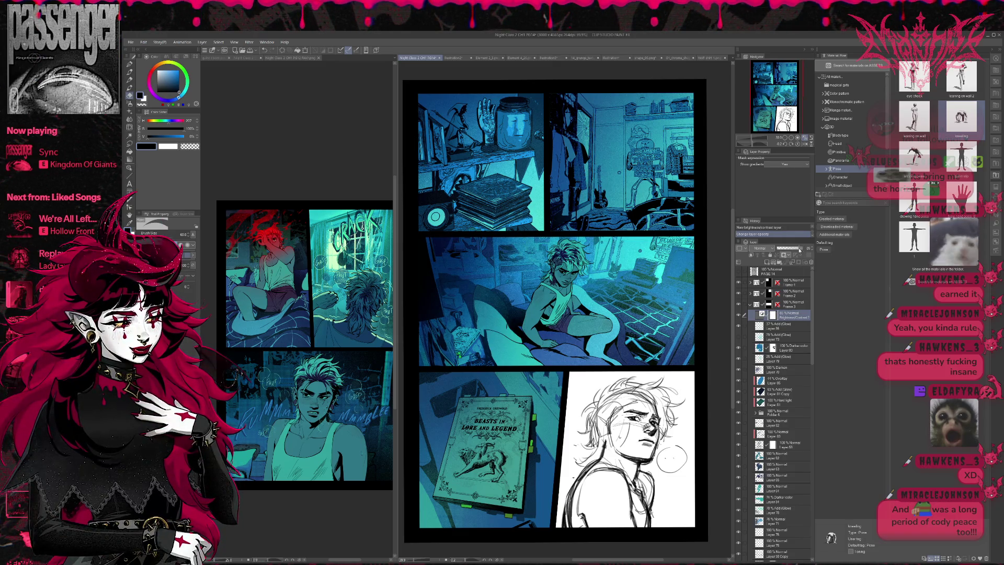
pyautogui.moveTo(800, 251); pyautogui.dragTo(806, 250)
pyautogui.click(770, 251)
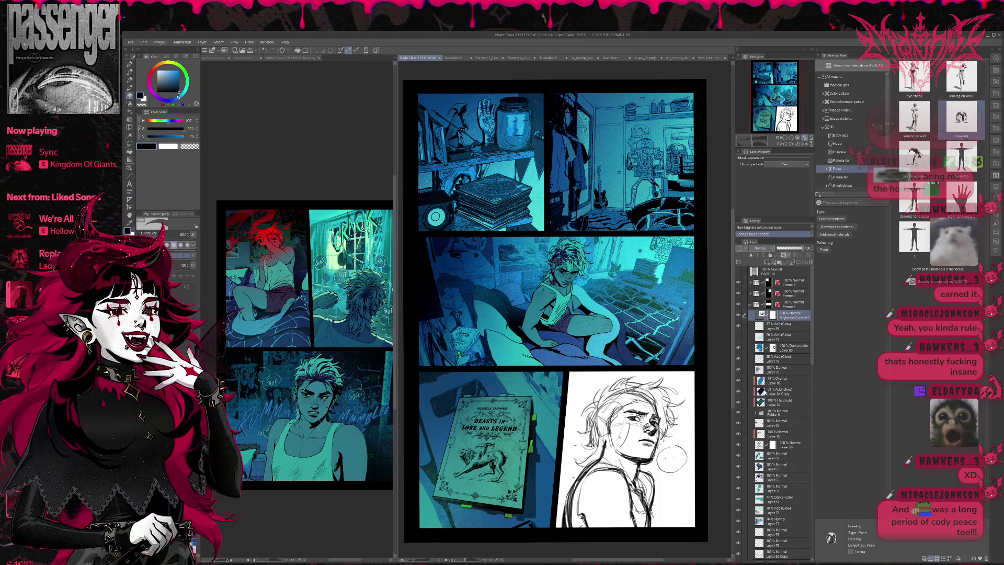
pyautogui.click(783, 320)
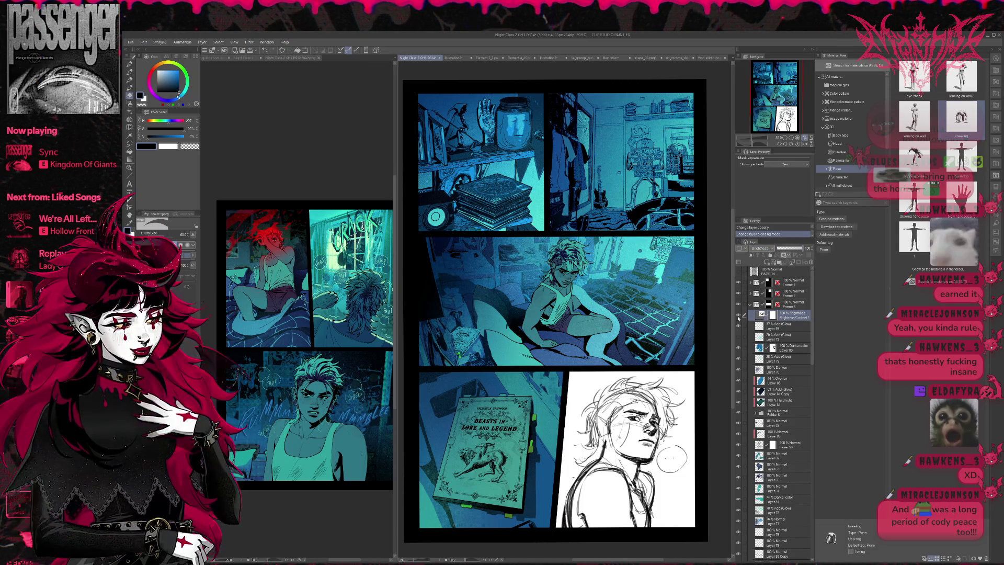
pyautogui.click(738, 314)
pyautogui.click(738, 314)
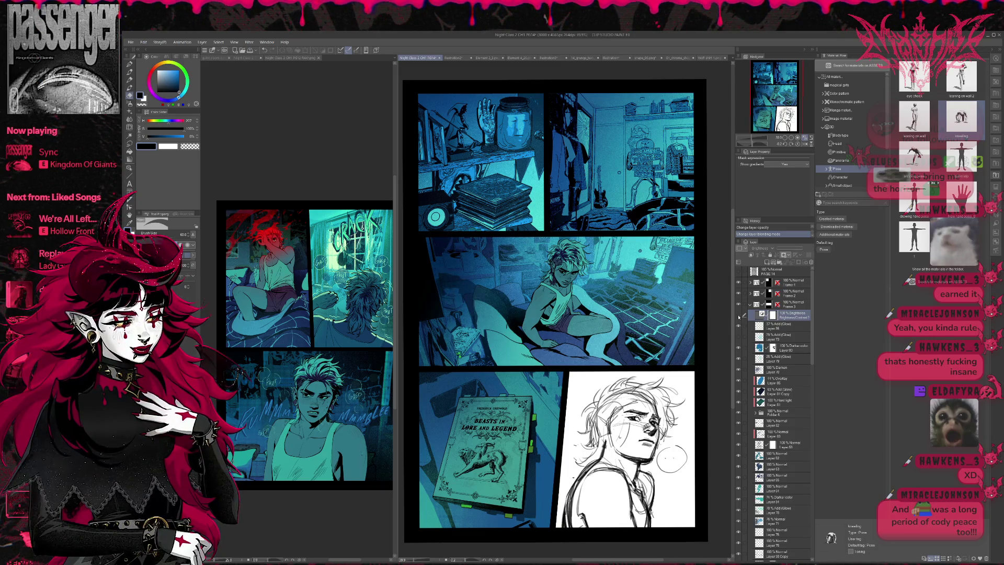
pyautogui.click(738, 314)
pyautogui.click(739, 315)
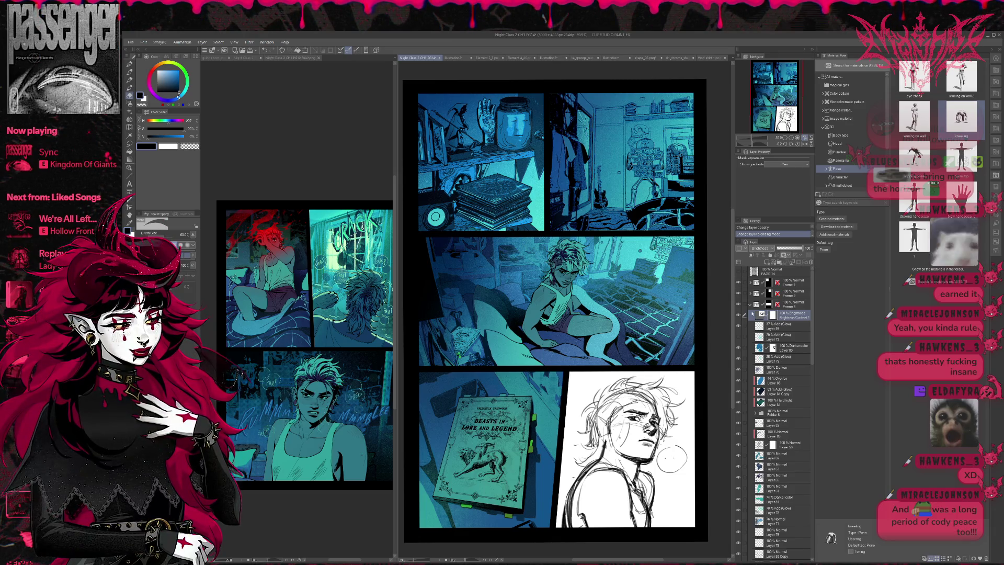
# Select Folder 1 Copy 10 and compare the book panel with and without its brightness adjustment
pyautogui.click(751, 304)
pyautogui.click(773, 325)
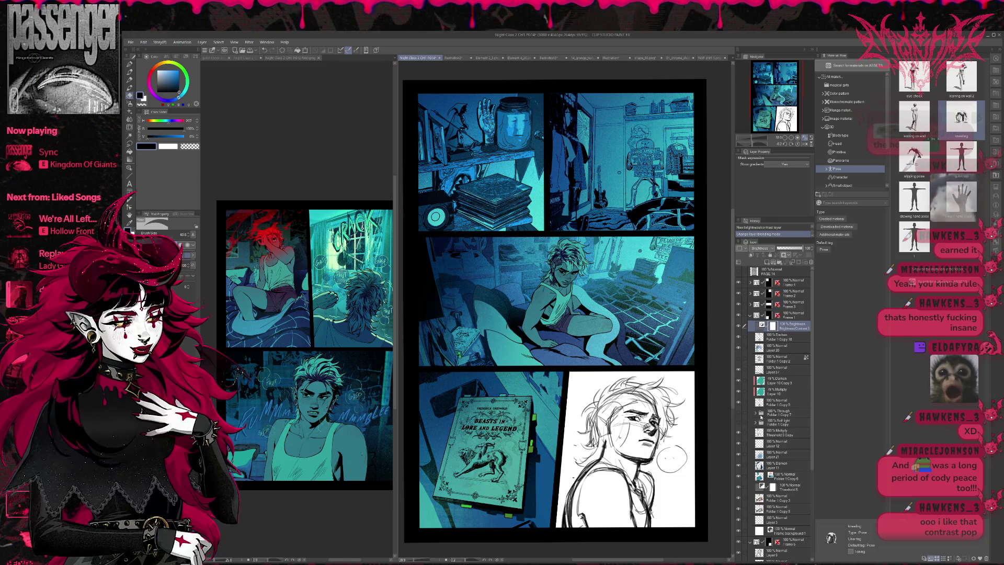
pyautogui.click(738, 326)
pyautogui.click(739, 326)
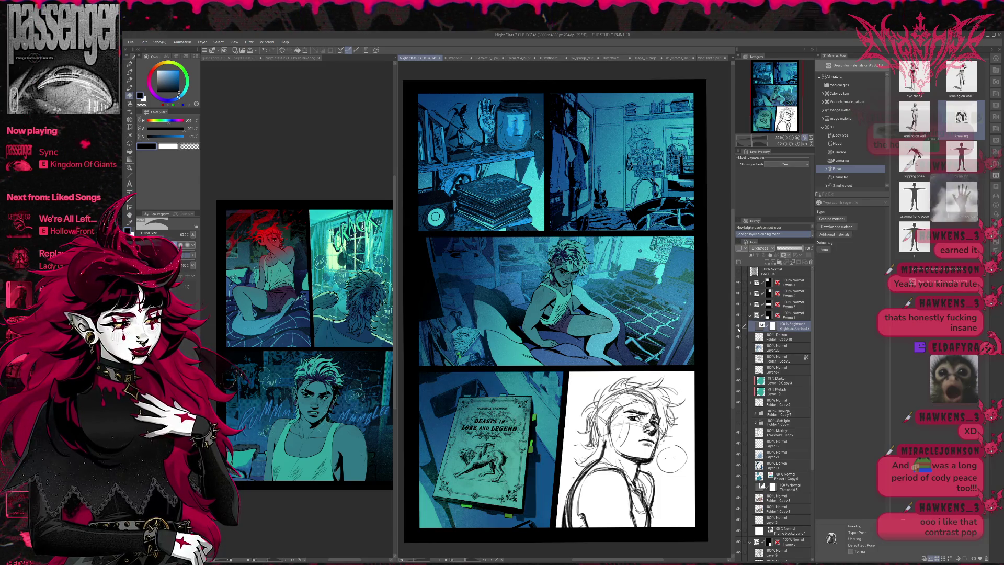
pyautogui.click(739, 326)
pyautogui.click(738, 326)
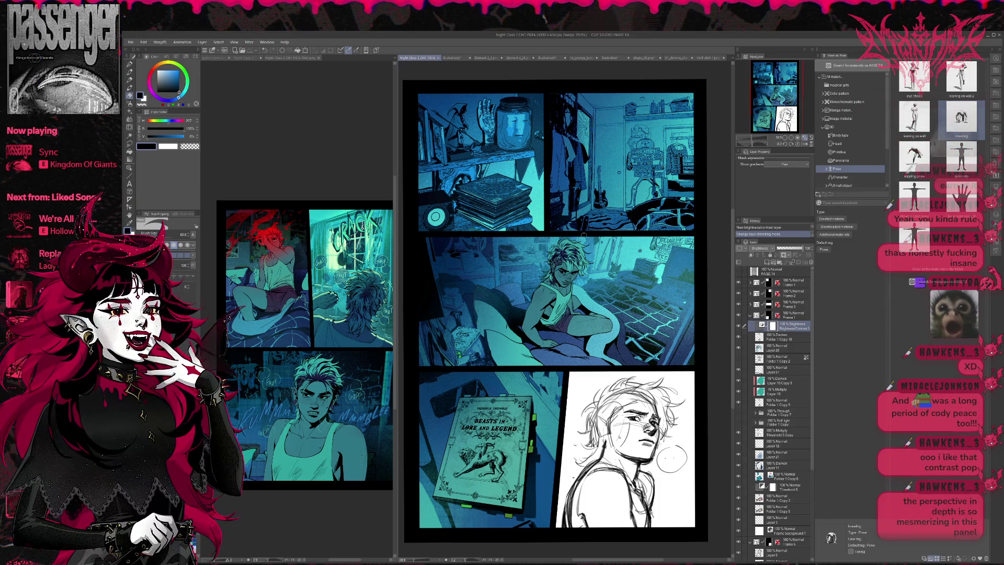
# Add a new blank raster layer inside the Frame 1 folder
pyautogui.click(751, 283)
pyautogui.click(788, 294)
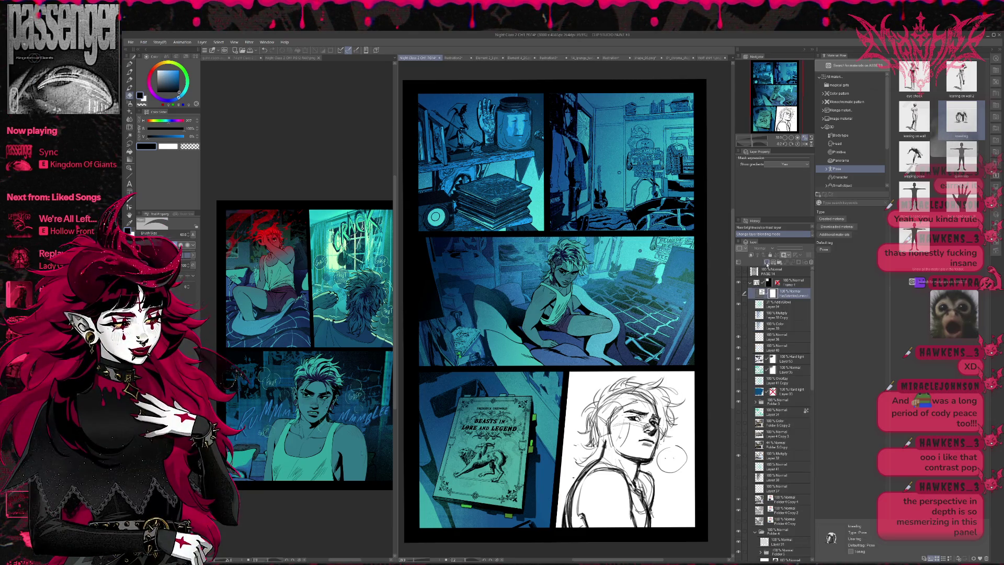
pyautogui.click(767, 263)
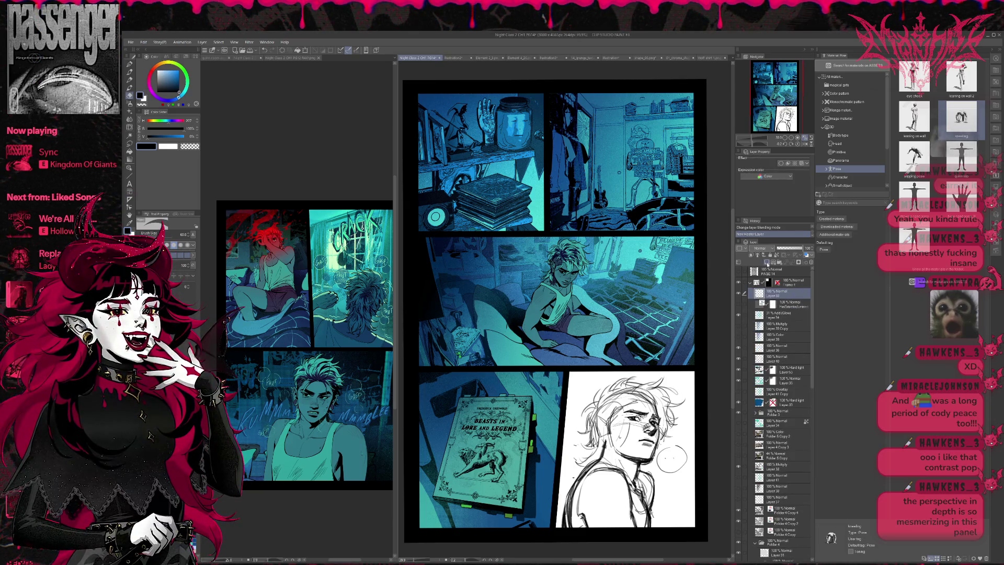
# Fill the new Darken layer with a teal sampled from page 12 and lower it to 83% opacity
pyautogui.scroll(-1, 759, 248)
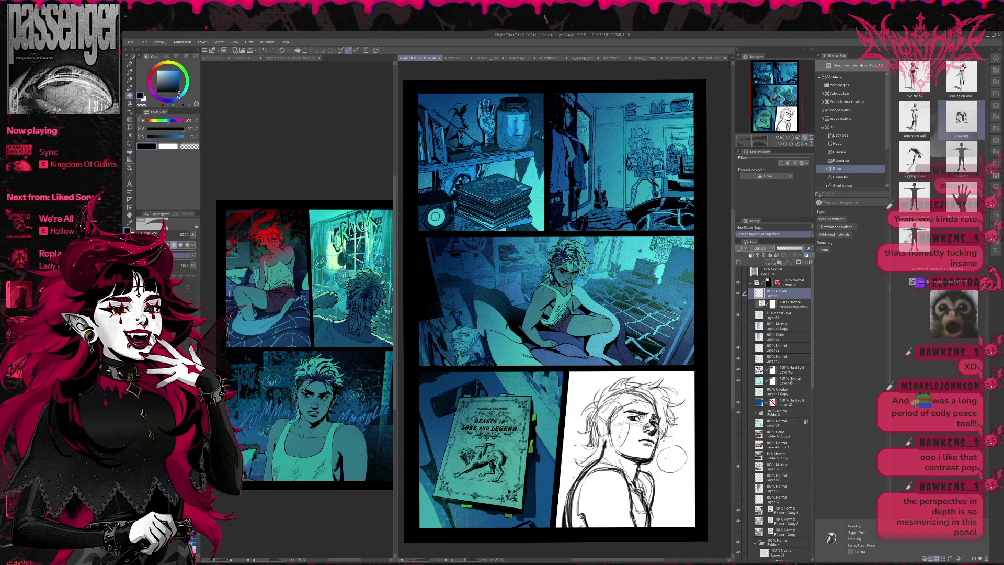
pyautogui.click(131, 72)
pyautogui.keyDown('alt'); pyautogui.click(662, 265); pyautogui.keyUp('alt')
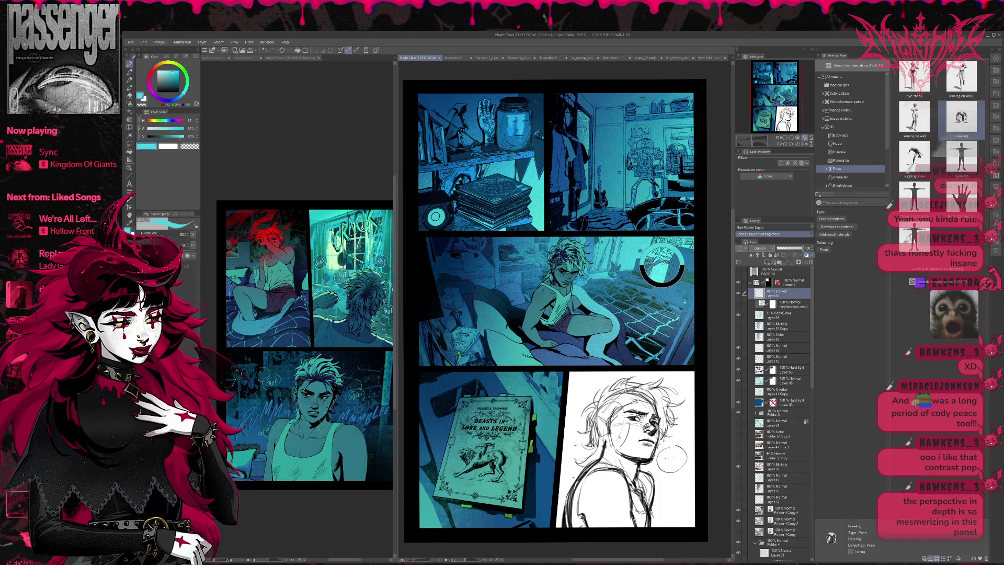
pyautogui.keyDown('alt'); pyautogui.click(322, 451); pyautogui.keyUp('alt')
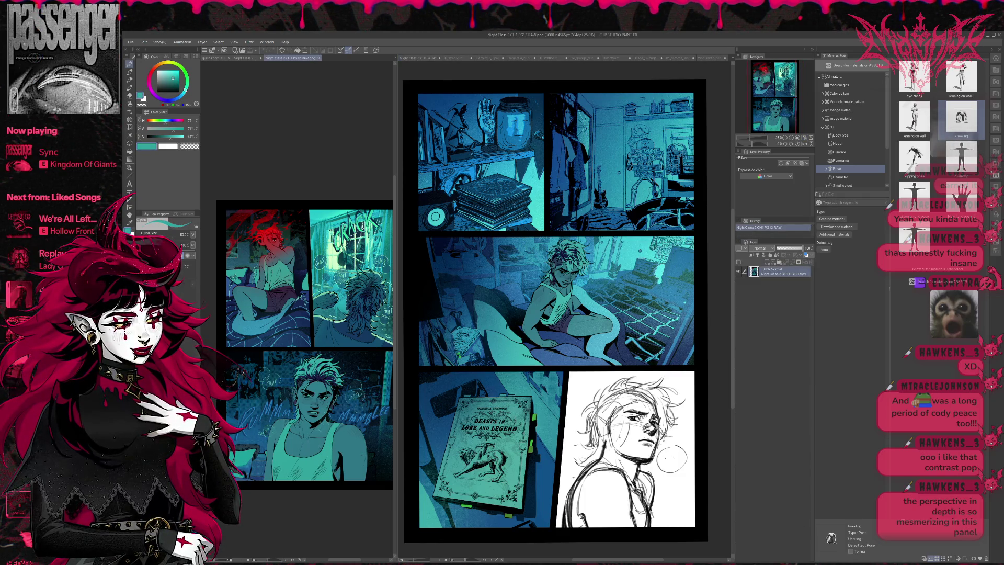
pyautogui.click(672, 459)
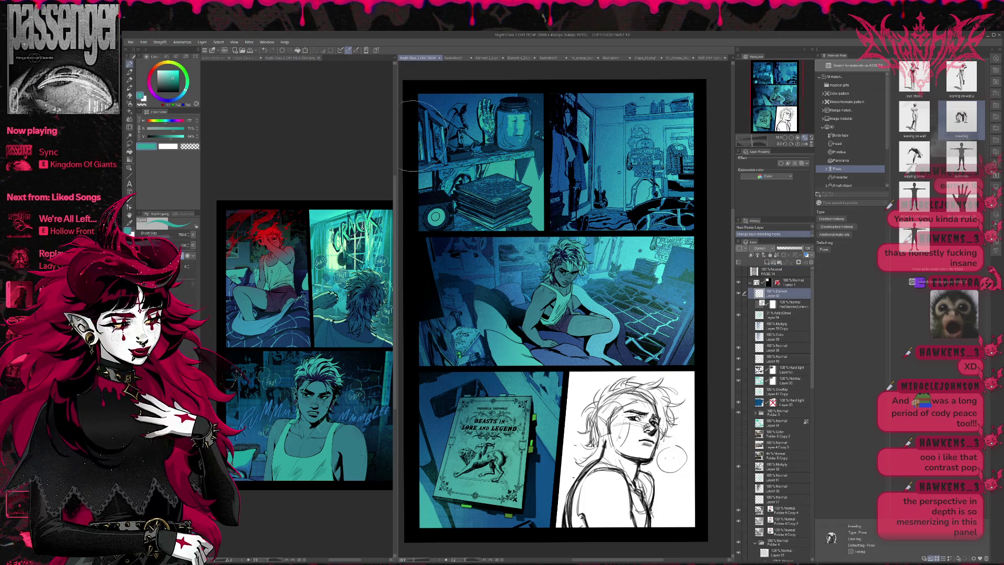
pyautogui.hotkey('alt', 'BackSpace')
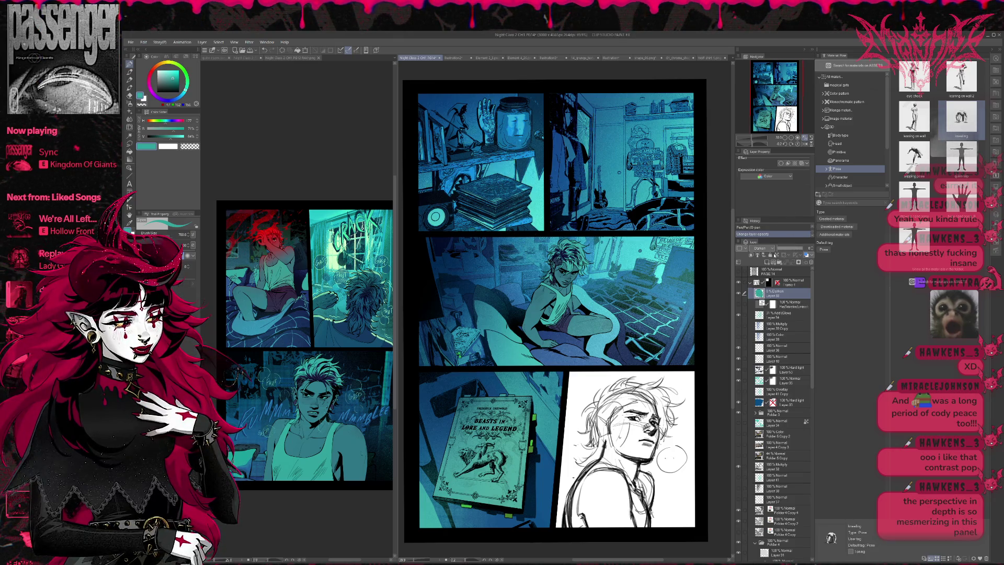
pyautogui.moveTo(798, 249); pyautogui.dragTo(793, 256)
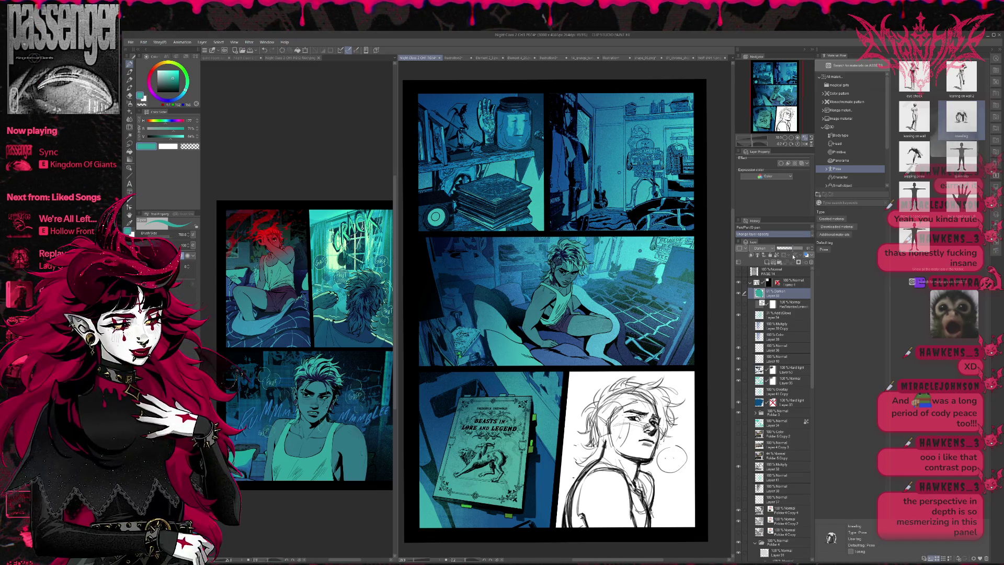
# Add a layer in Frame 2, paint teal over the bedroom panel, and reduce its opacity
pyautogui.click(751, 283)
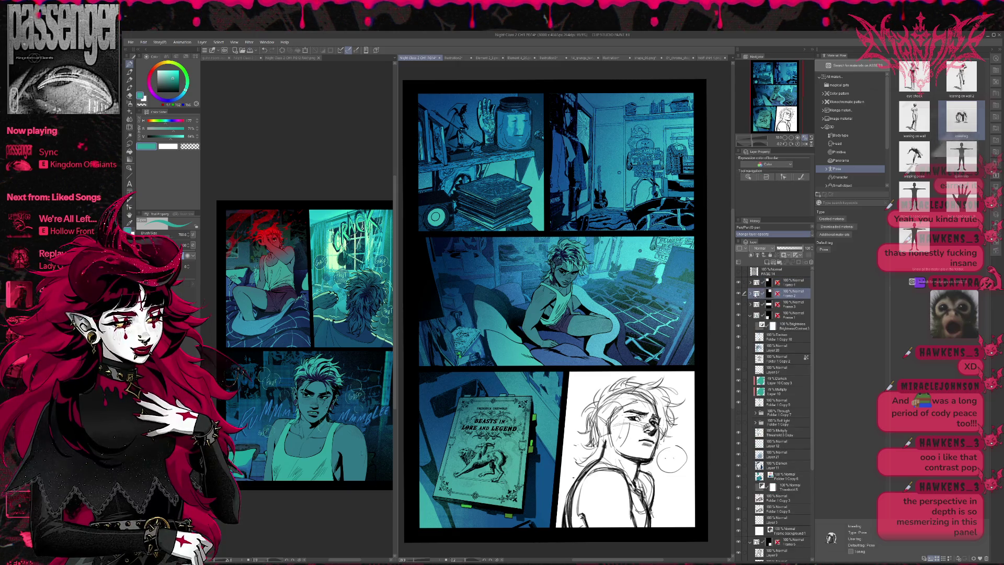
pyautogui.click(751, 293)
pyautogui.click(780, 303)
pyautogui.click(765, 261)
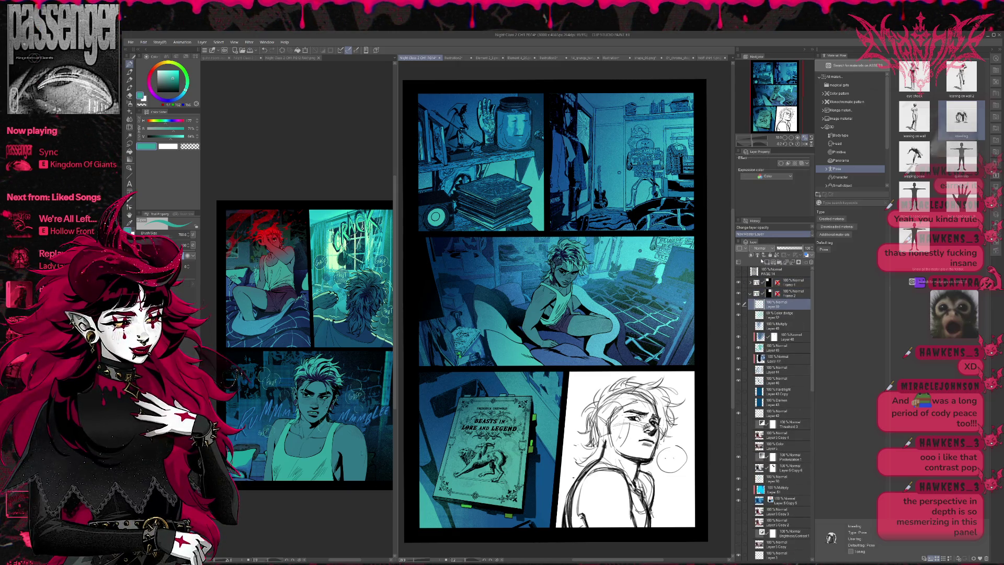
pyautogui.moveTo(623, 105)
pyautogui.mouseDown()
pyautogui.moveTo(665, 212)
pyautogui.moveTo(586, 157)
pyautogui.mouseUp()
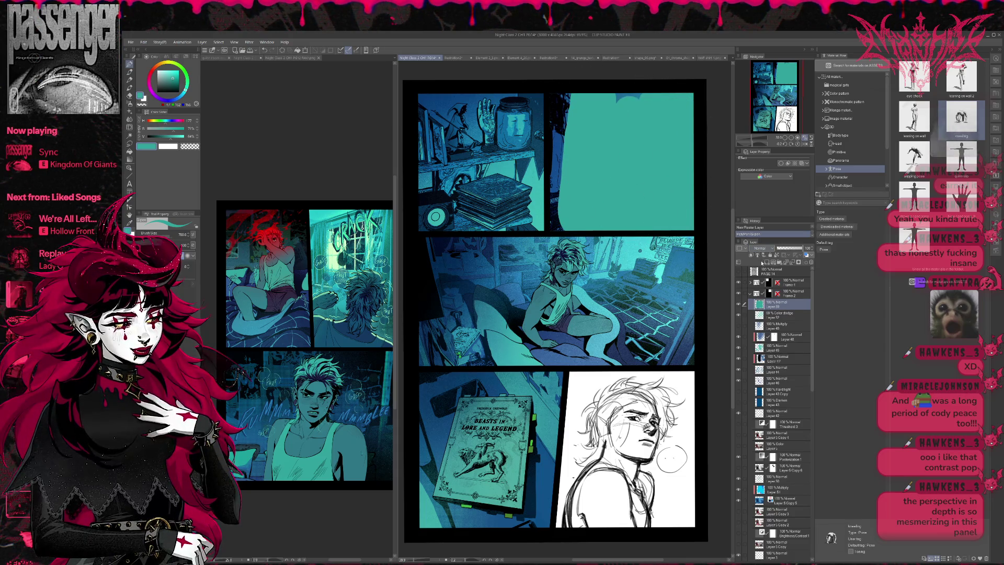
pyautogui.scroll(-2, 760, 248)
pyautogui.moveTo(803, 248)
pyautogui.mouseDown()
pyautogui.moveTo(776, 249)
pyautogui.moveTo(795, 255)
pyautogui.mouseUp()
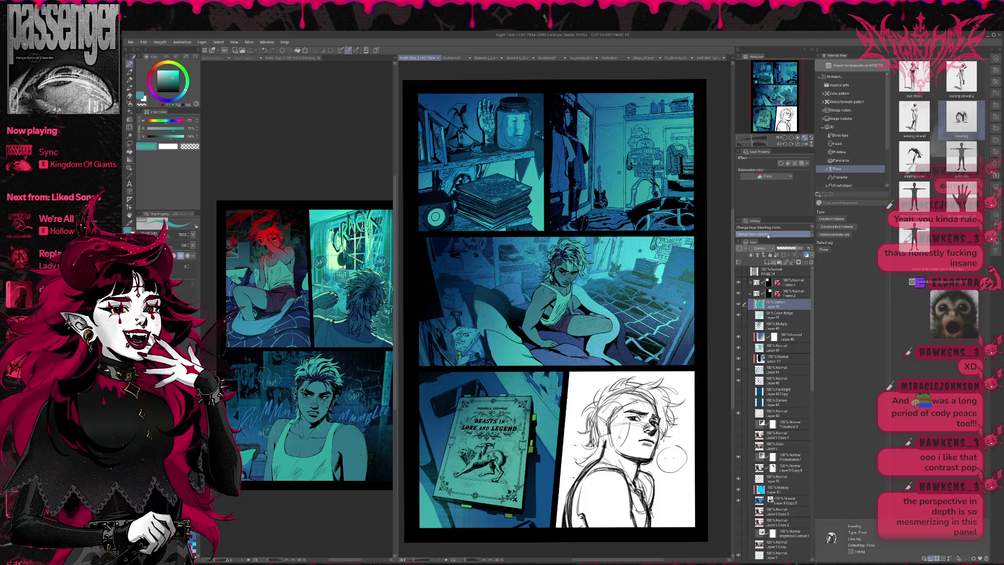
pyautogui.scroll(-1, 768, 420)
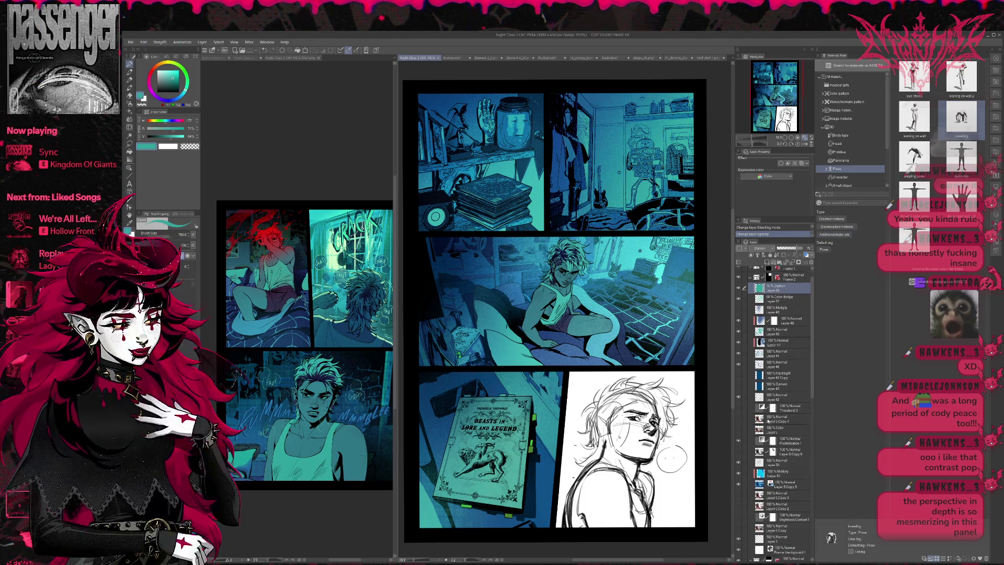
pyautogui.scroll(-2, 767, 420)
pyautogui.scroll(-1, 774, 413)
pyautogui.scroll(-1, 780, 405)
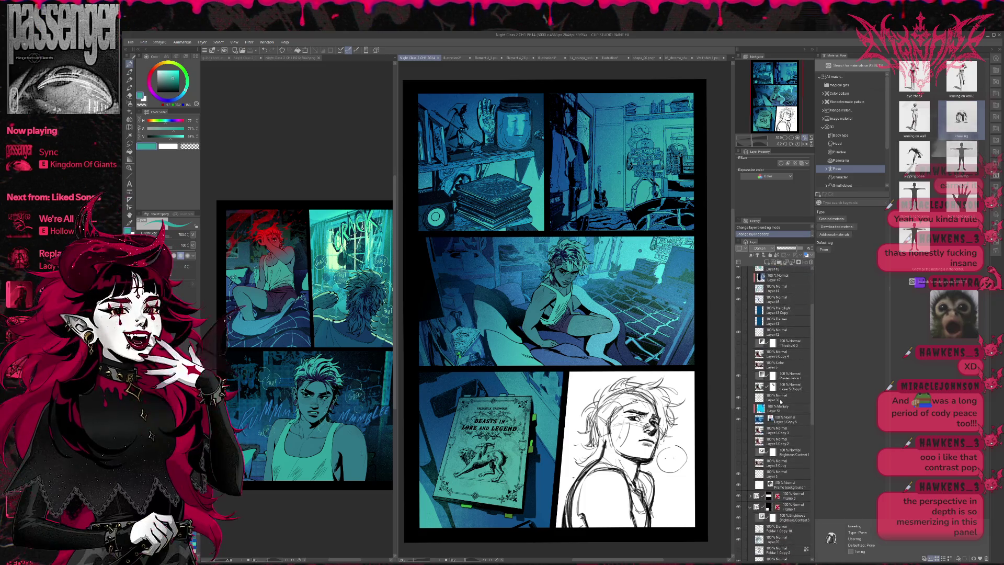
pyautogui.scroll(2, 775, 411)
pyautogui.scroll(1, 761, 423)
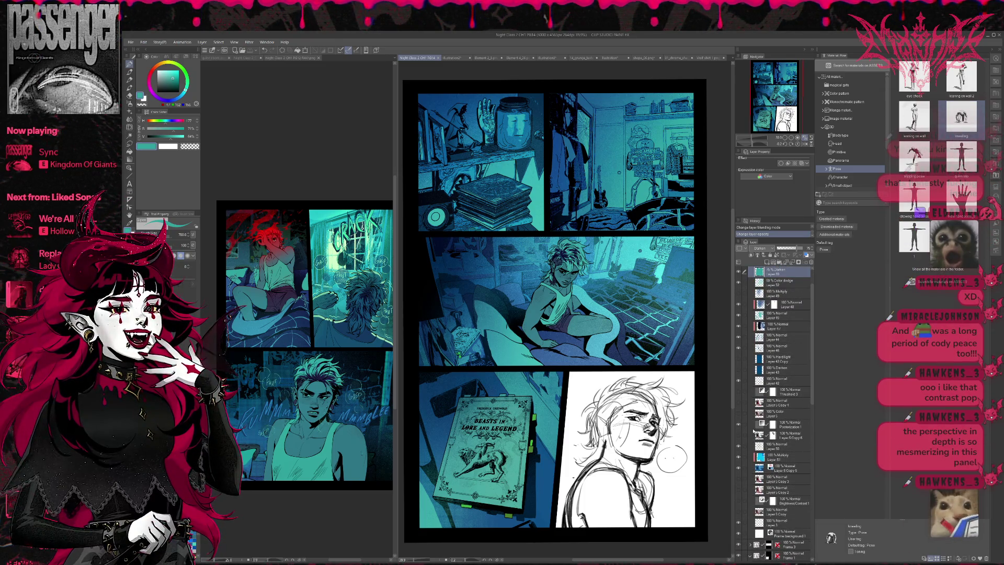
pyautogui.scroll(2, 755, 431)
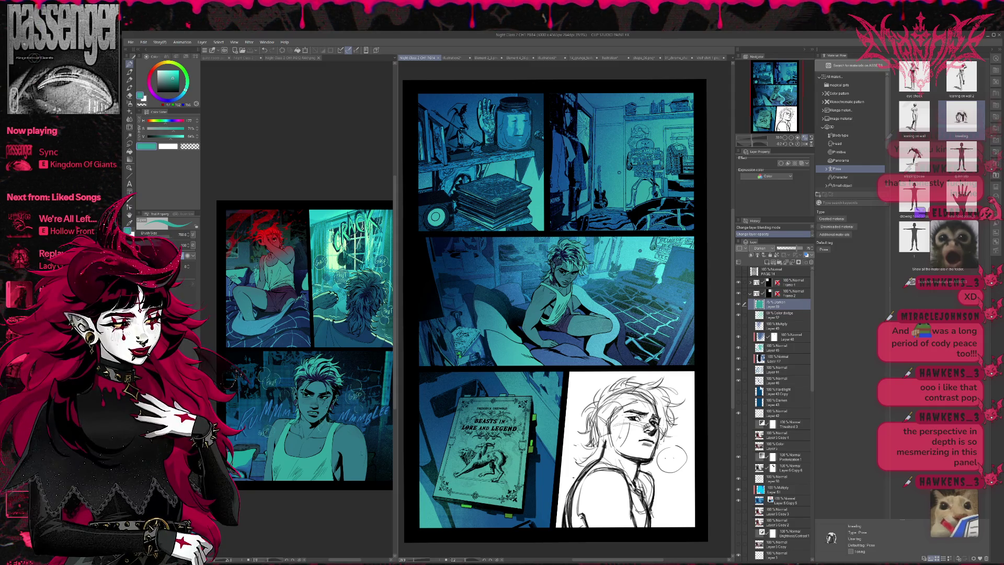
pyautogui.click(751, 294)
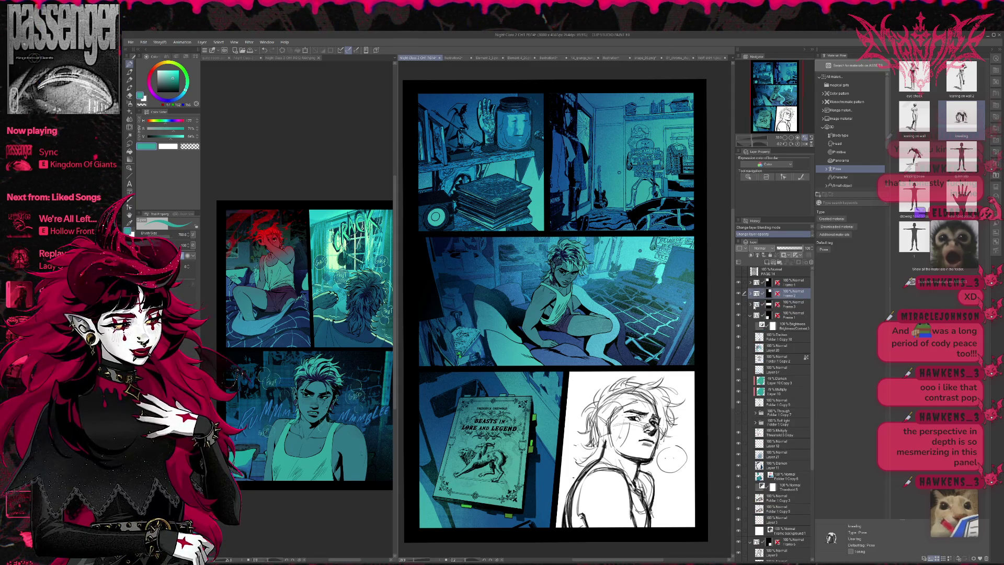
pyautogui.scroll(-3, 768, 396)
pyautogui.scroll(-5, 768, 396)
pyautogui.scroll(-3, 768, 396)
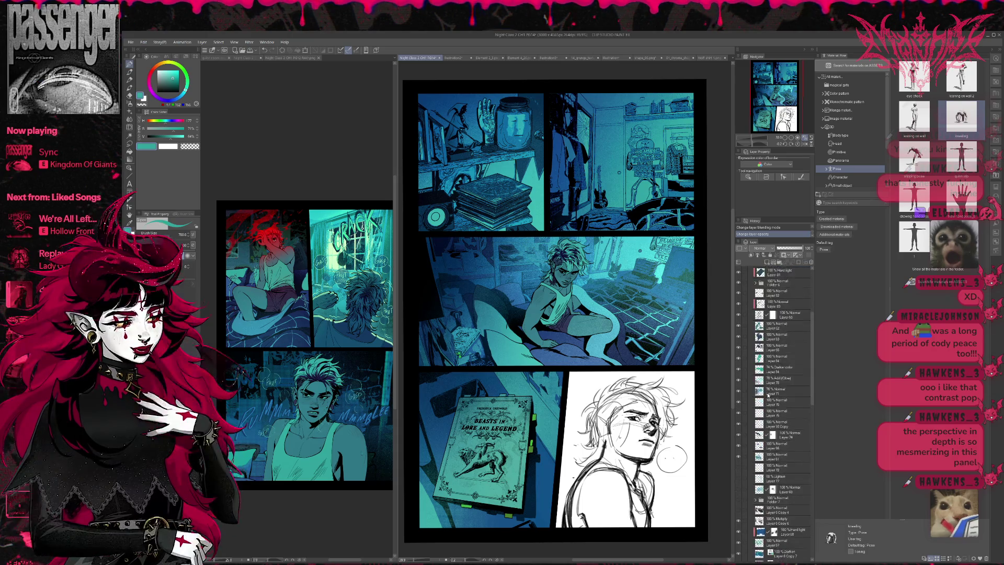
pyautogui.scroll(-3, 768, 396)
pyautogui.scroll(-2, 768, 396)
pyautogui.scroll(-3, 767, 397)
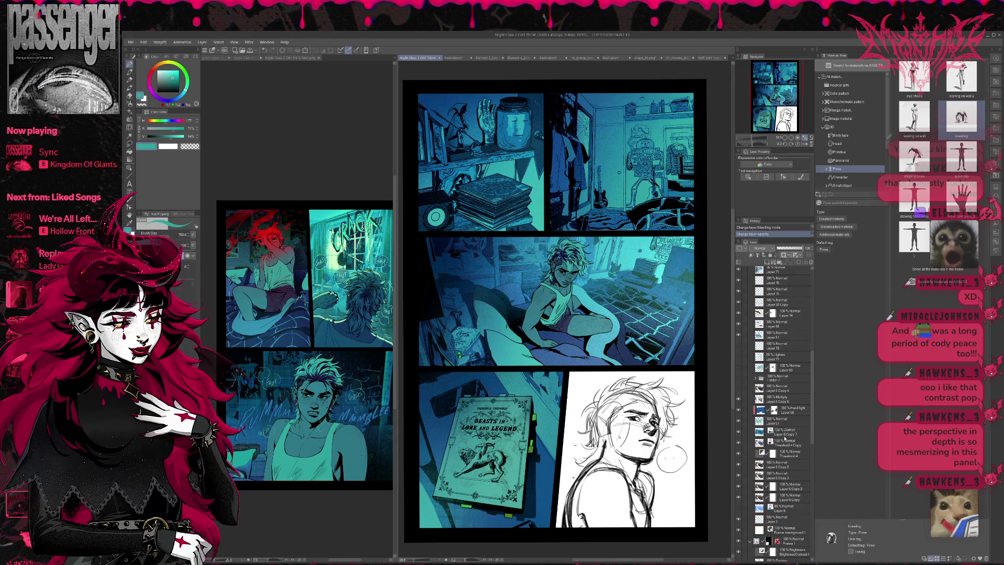
pyautogui.scroll(3, 785, 428)
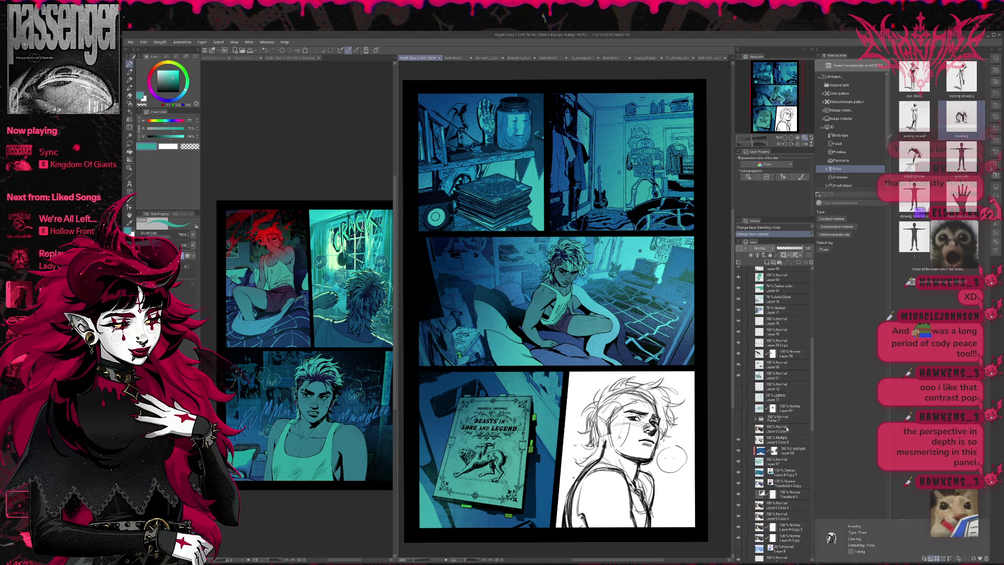
pyautogui.click(755, 419)
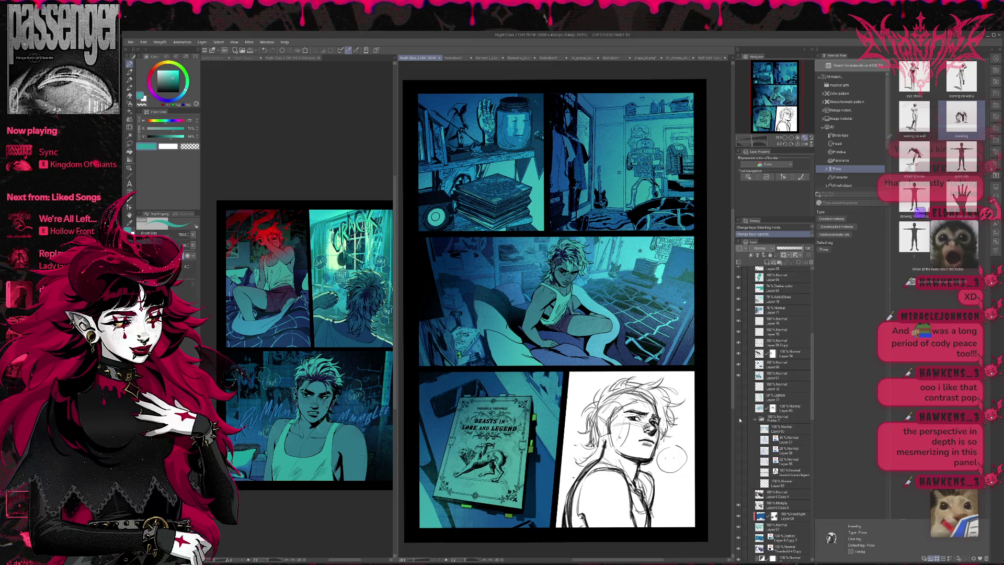
pyautogui.scroll(3, 783, 427)
pyautogui.scroll(-2, 783, 427)
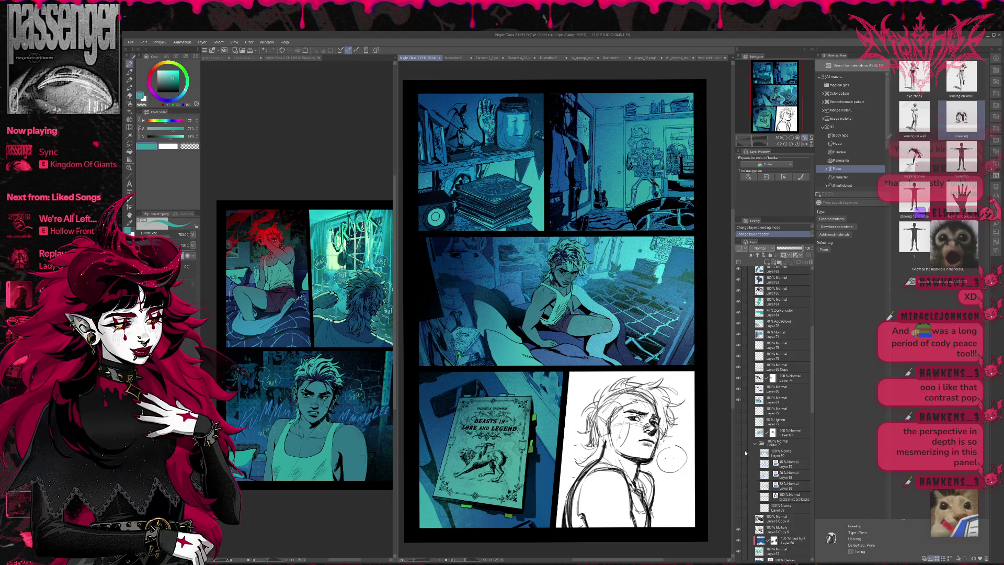
pyautogui.click(786, 466)
pyautogui.keyDown('ctrl'); pyautogui.click(783, 477); pyautogui.keyUp('ctrl')
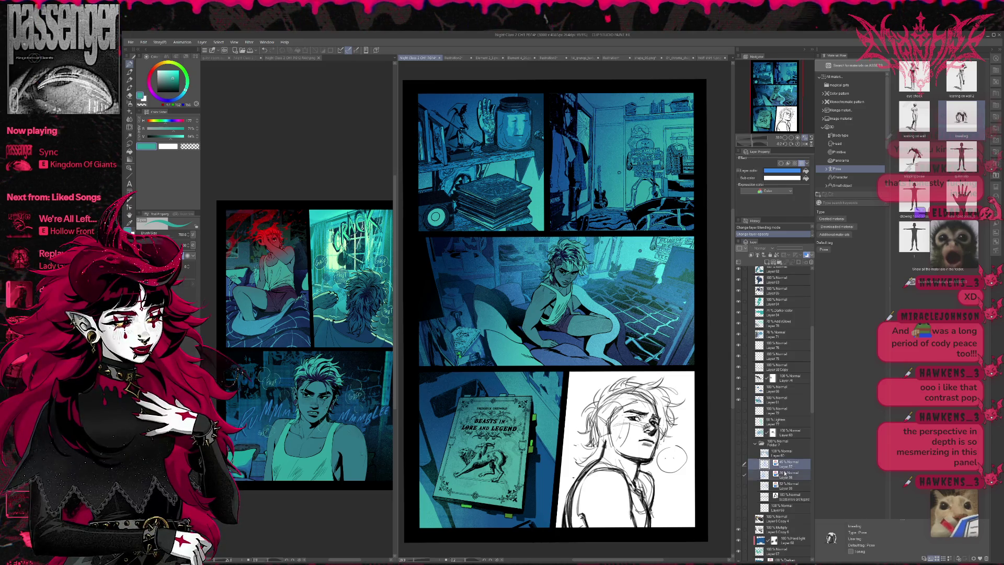
pyautogui.scroll(2, 781, 267)
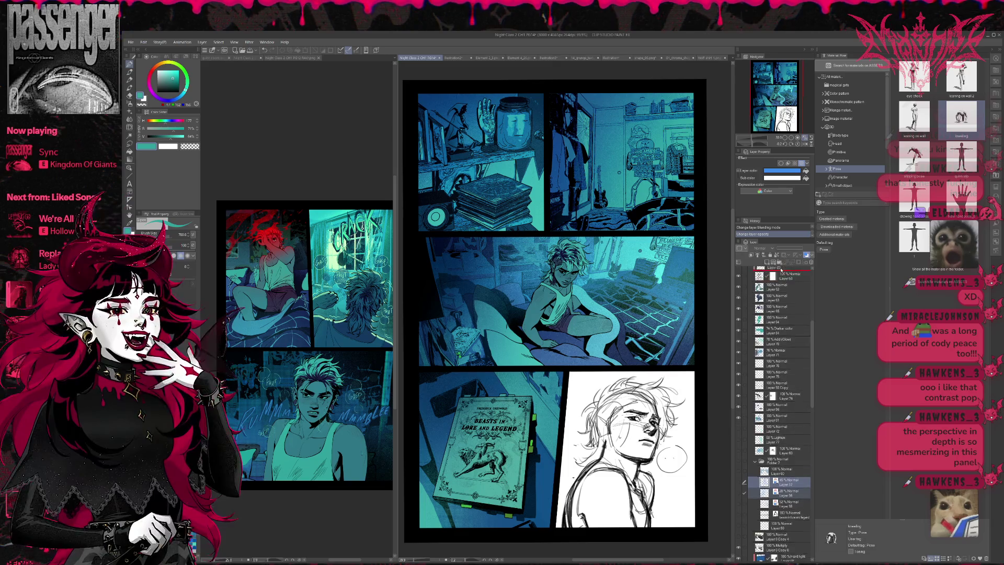
pyautogui.scroll(2, 781, 267)
pyautogui.scroll(2, 782, 268)
pyautogui.scroll(2, 783, 269)
pyautogui.scroll(2, 783, 270)
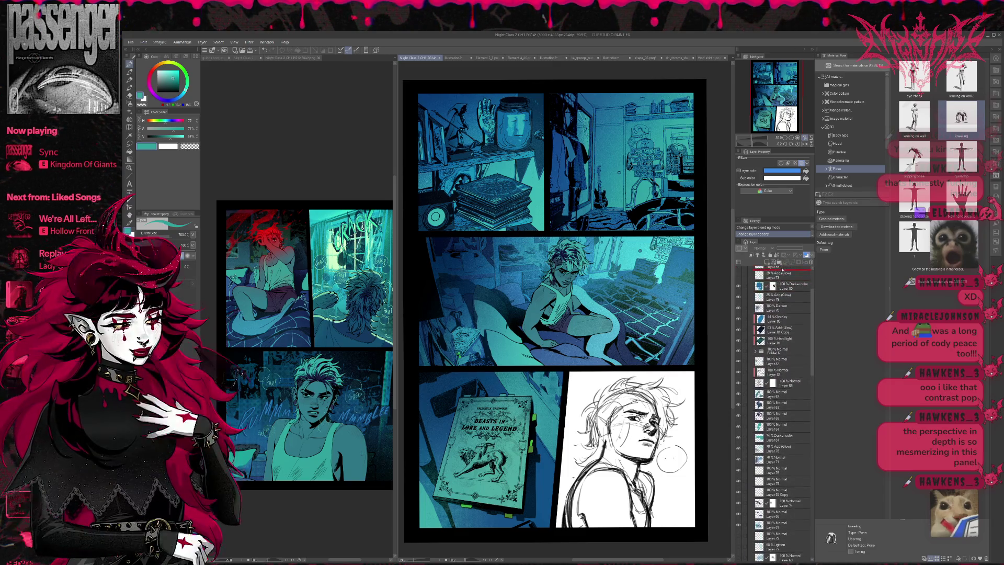
pyautogui.scroll(2, 782, 282)
pyautogui.scroll(2, 781, 299)
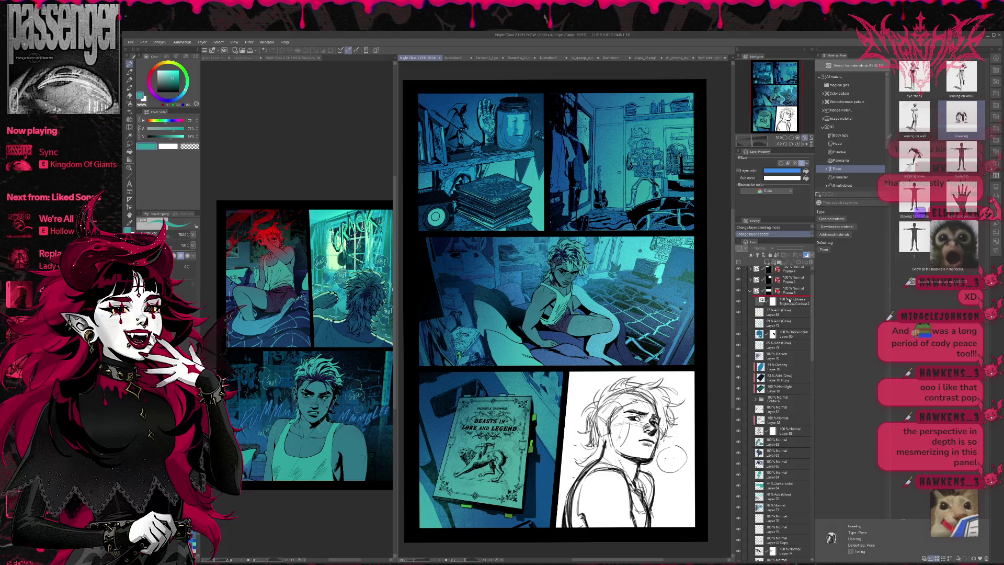
# Move Layers 56 and 57 under Frame 3; give Layer 56 100% opacity and no layer colour
pyautogui.moveTo(780, 312); pyautogui.dragTo(781, 309)
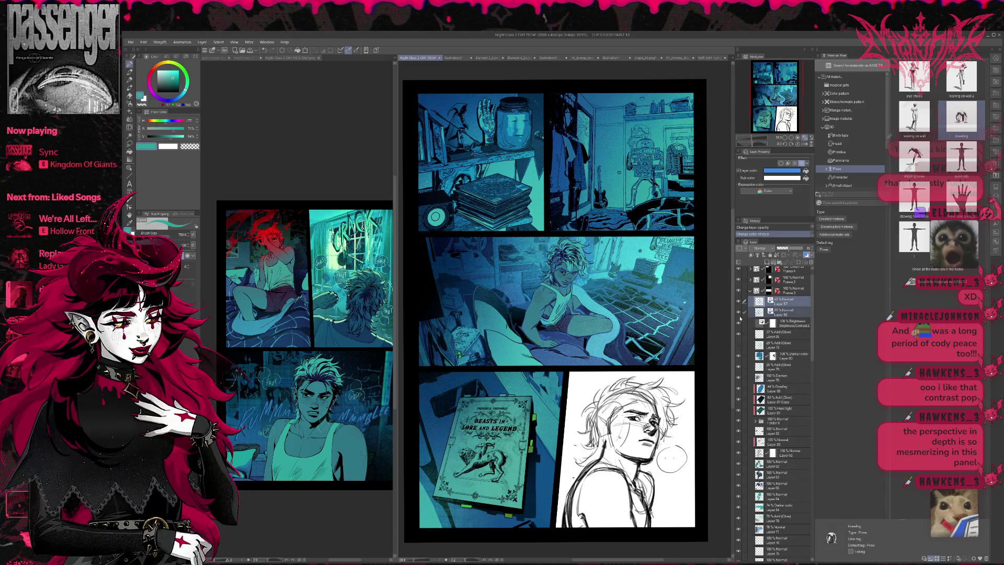
pyautogui.click(785, 313)
pyautogui.click(806, 255)
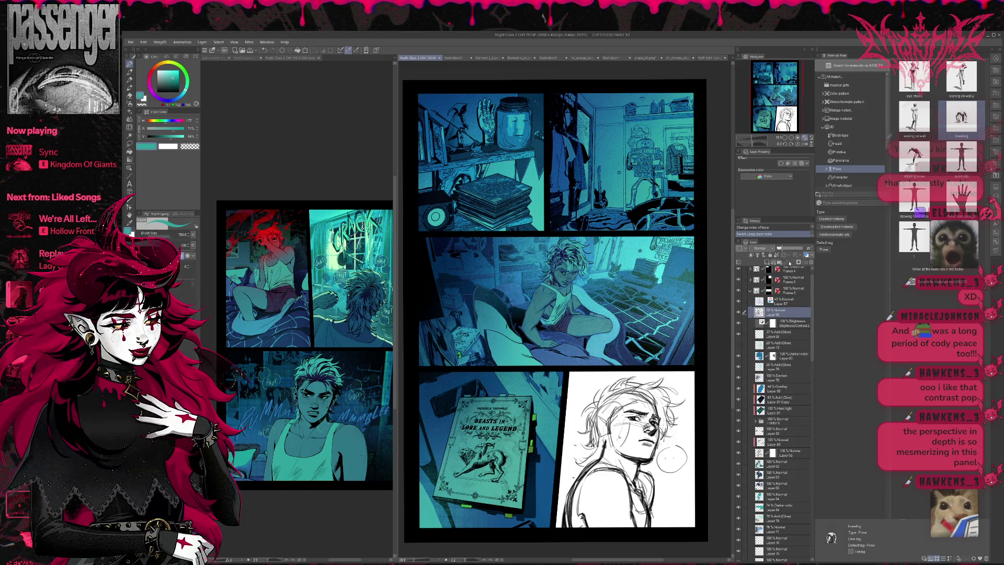
pyautogui.click(807, 249)
# Turn off Layer 57's layer colour, raise it to 100% opacity, and hide it
pyautogui.click(797, 302)
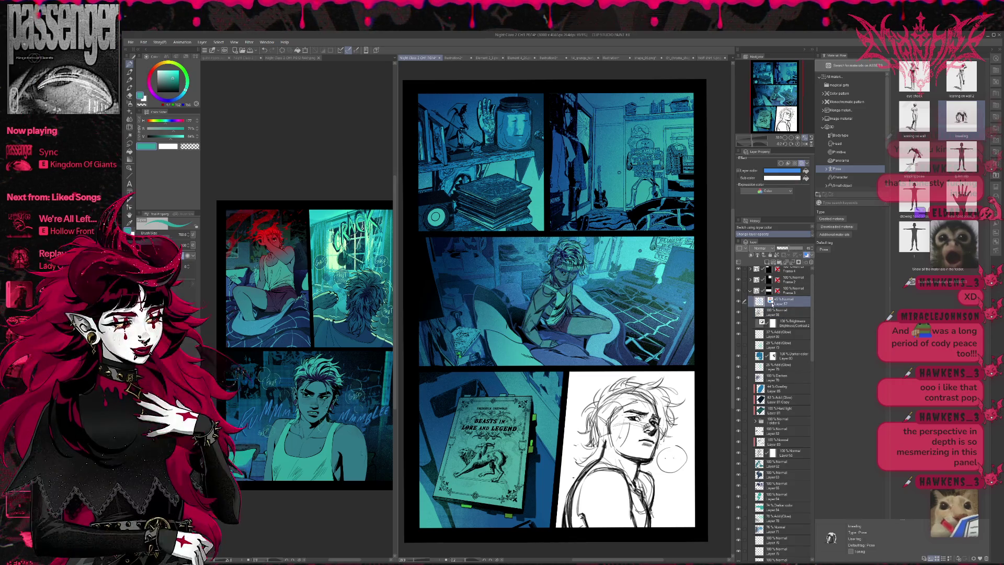
pyautogui.click(807, 255)
pyautogui.click(807, 249)
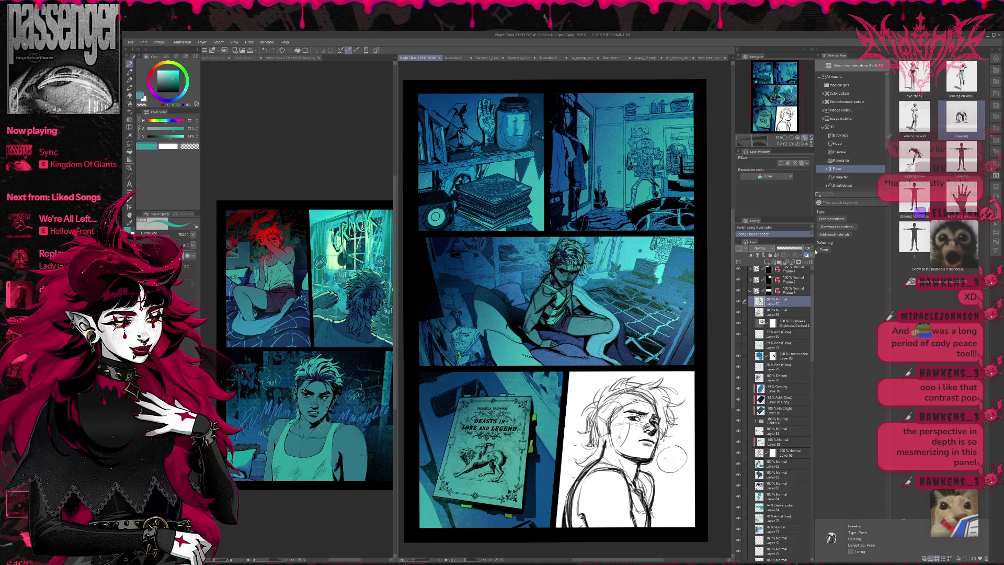
pyautogui.click(738, 303)
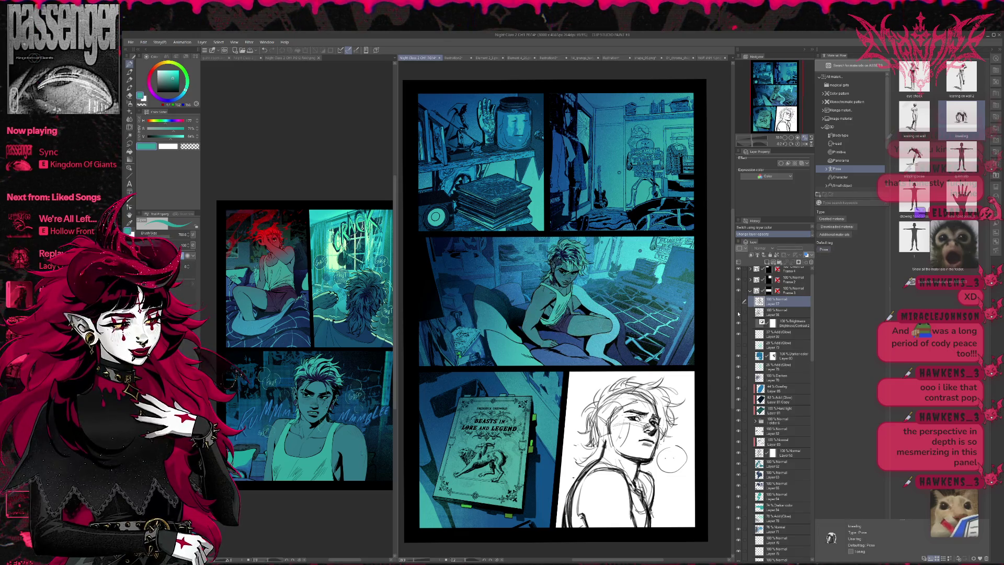
pyautogui.scroll(-5, 774, 408)
pyautogui.scroll(-5, 779, 413)
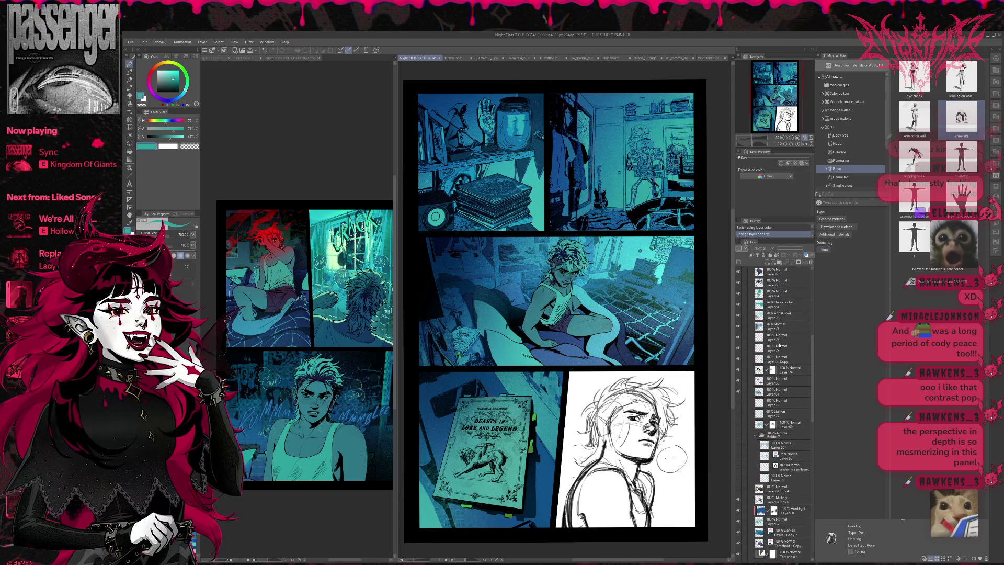
pyautogui.scroll(-2, 784, 344)
pyautogui.scroll(-2, 782, 351)
pyautogui.scroll(-3, 781, 358)
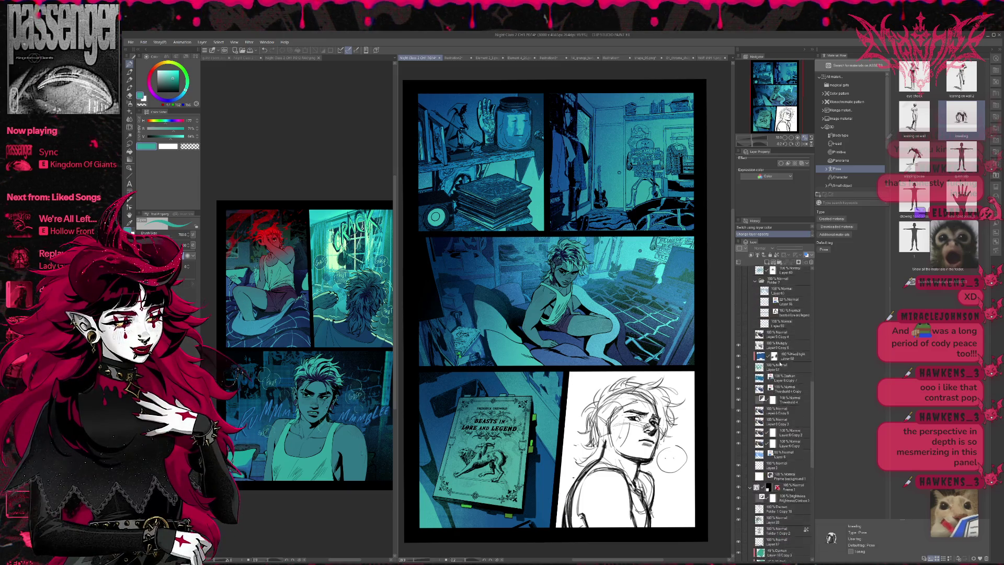
pyautogui.scroll(-2, 780, 364)
pyautogui.scroll(3, 779, 364)
pyautogui.scroll(3, 779, 366)
pyautogui.scroll(3, 778, 368)
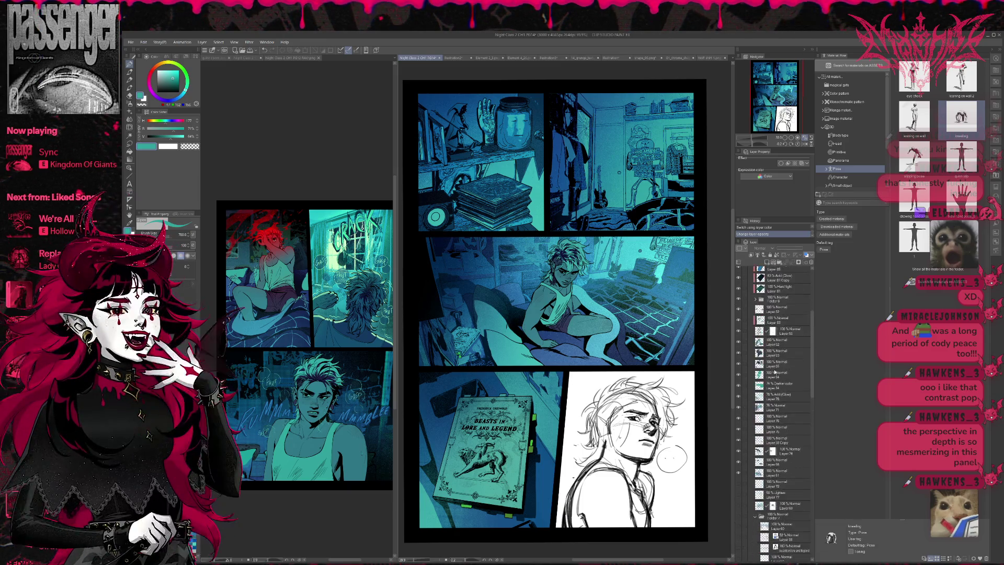
pyautogui.scroll(2, 779, 371)
# Expand Frame 1 and the nested folders in Folder 4 to locate Folder 5
pyautogui.scroll(3, 778, 369)
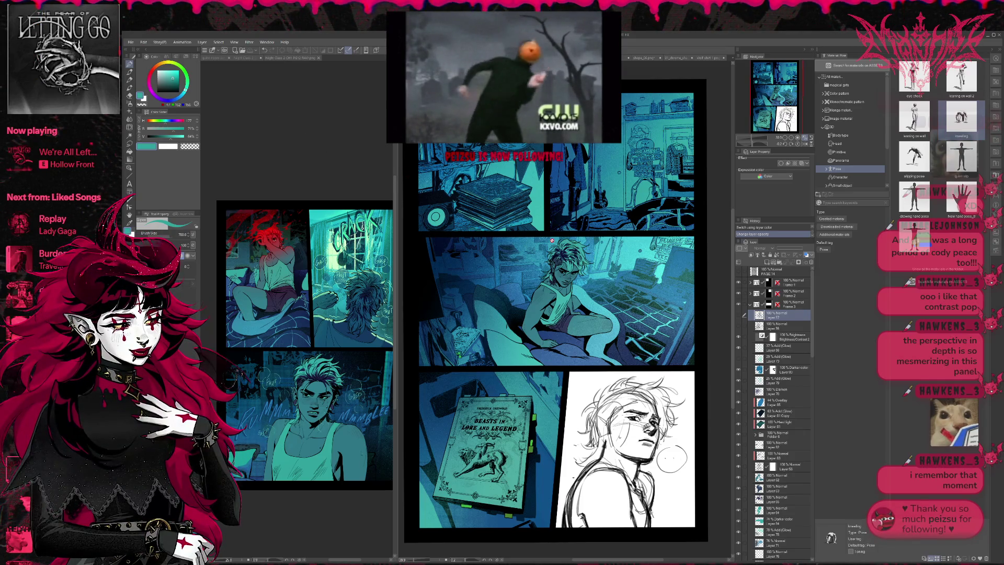
pyautogui.click(750, 282)
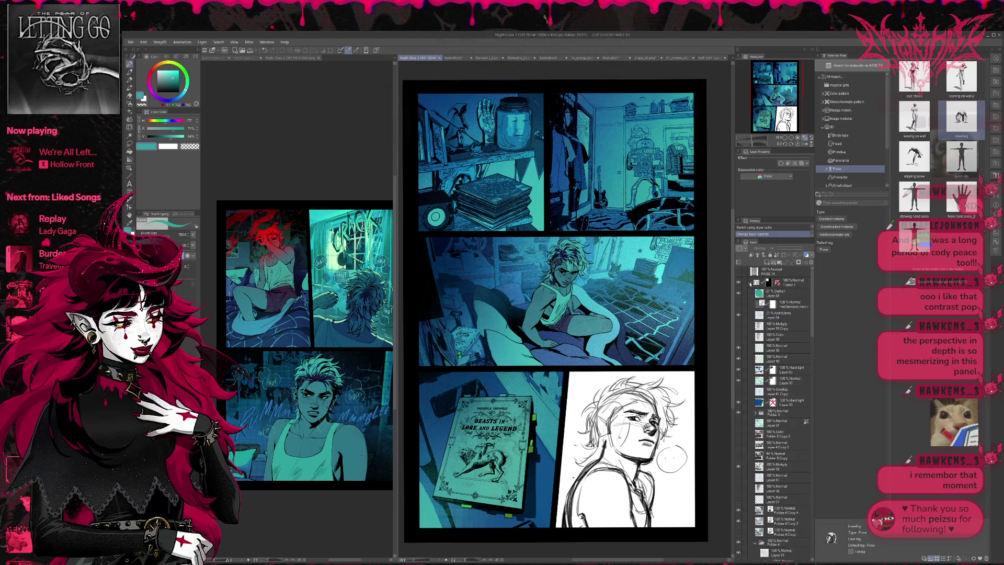
pyautogui.scroll(-2, 781, 420)
pyautogui.scroll(-2, 774, 439)
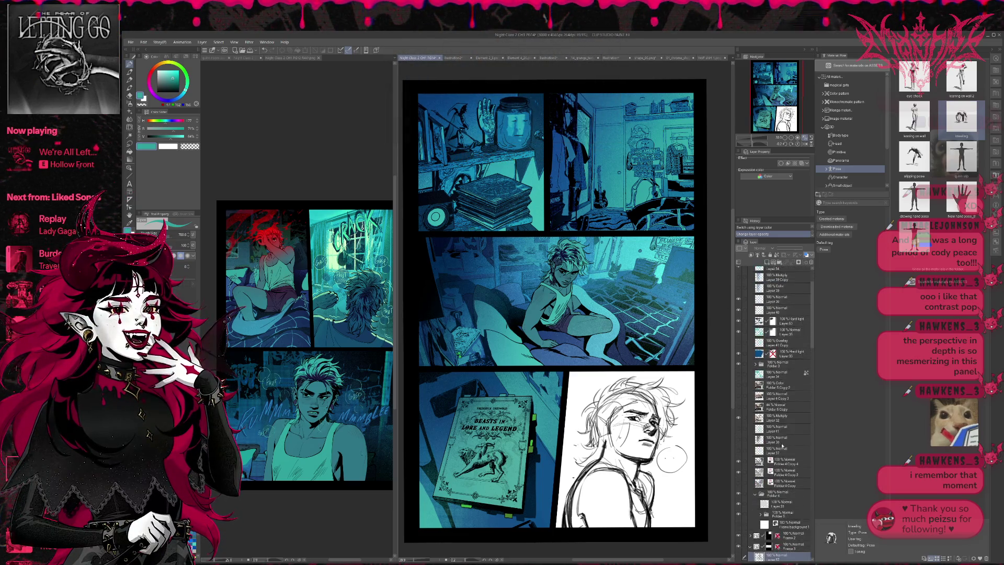
pyautogui.scroll(-1, 764, 466)
pyautogui.click(760, 490)
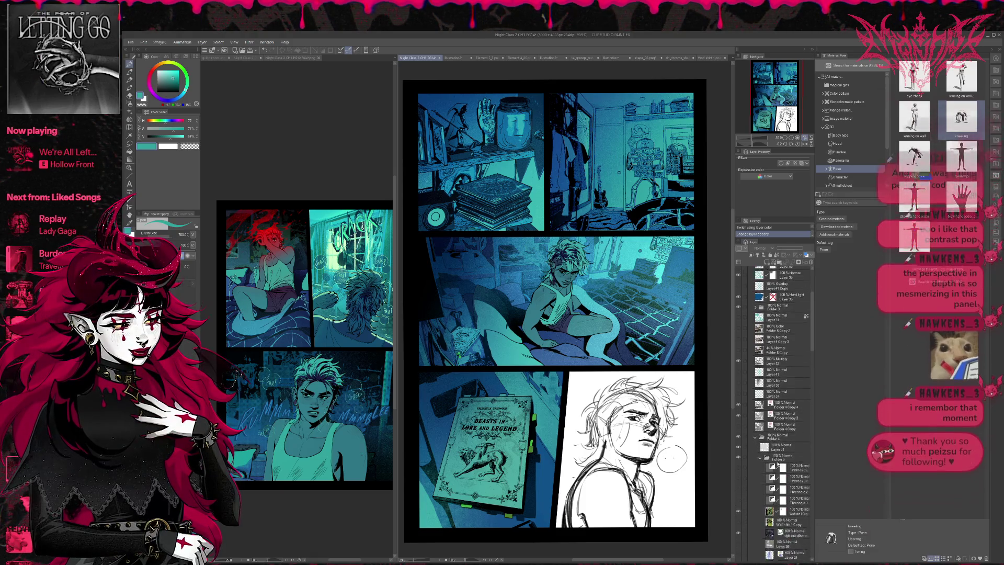
pyautogui.scroll(-3, 774, 460)
pyautogui.scroll(1, 763, 434)
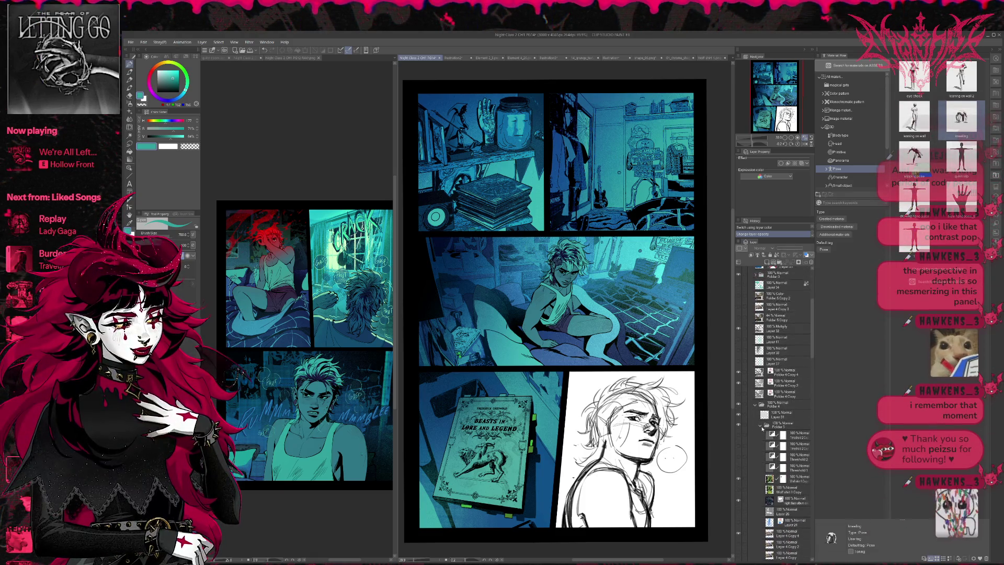
pyautogui.click(761, 435)
# Duplicate Folder 5 with Ctrl+J and merge the copy into a single layer
pyautogui.click(796, 434)
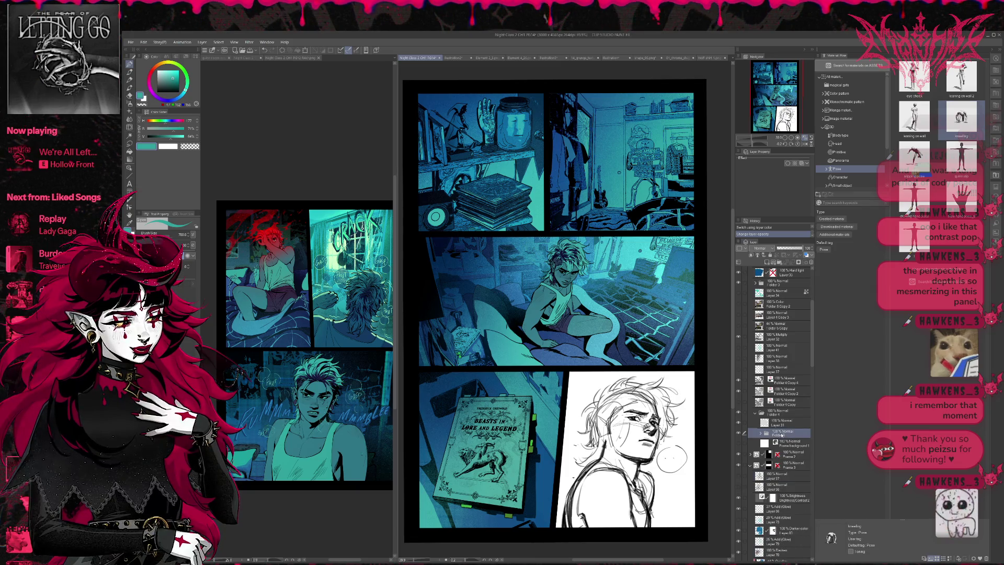
pyautogui.hotkey('ctrl', 'j')
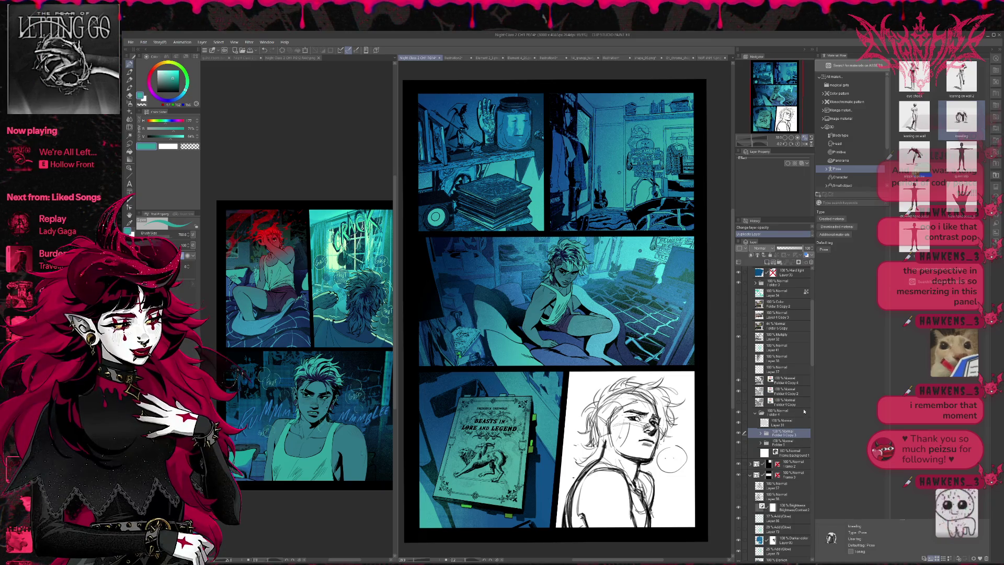
pyautogui.hotkey('shift', 'alt', 'e')
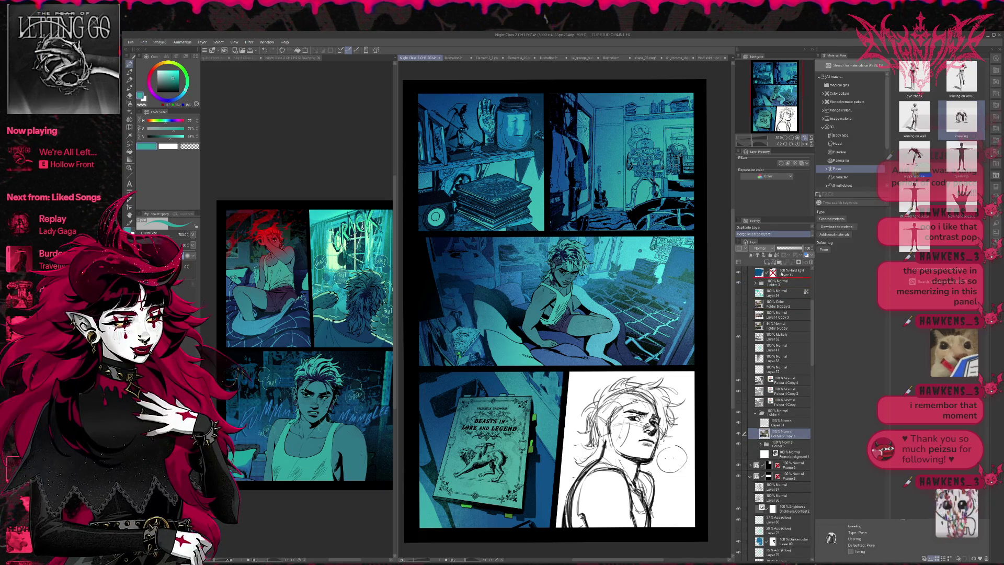
pyautogui.scroll(3, 782, 272)
# Move the merged Folder 5 copy to the top and compare the top-left panel with it hidden
pyautogui.scroll(1, 781, 270)
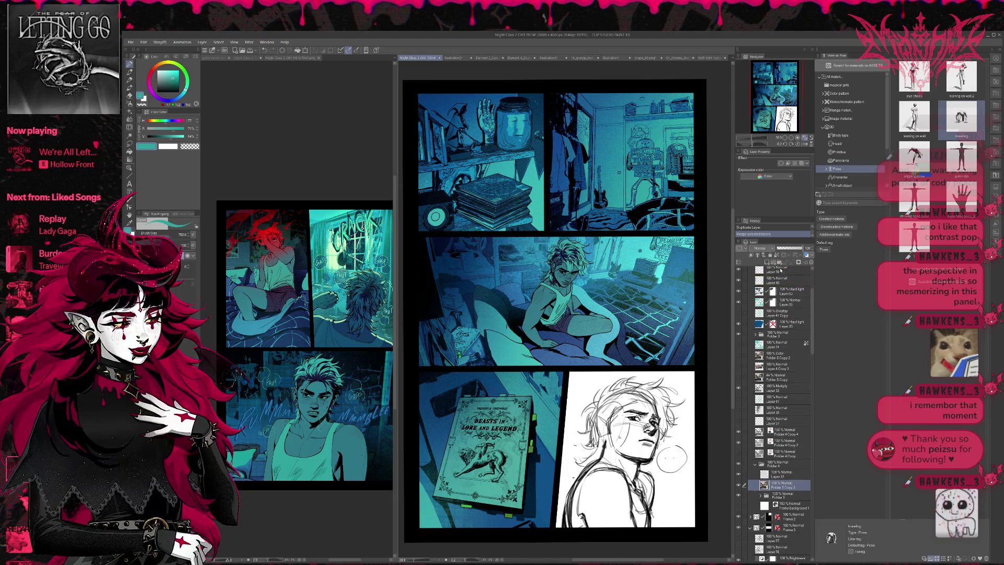
pyautogui.scroll(2, 781, 271)
pyautogui.scroll(1, 782, 274)
pyautogui.moveTo(781, 279); pyautogui.dragTo(782, 283)
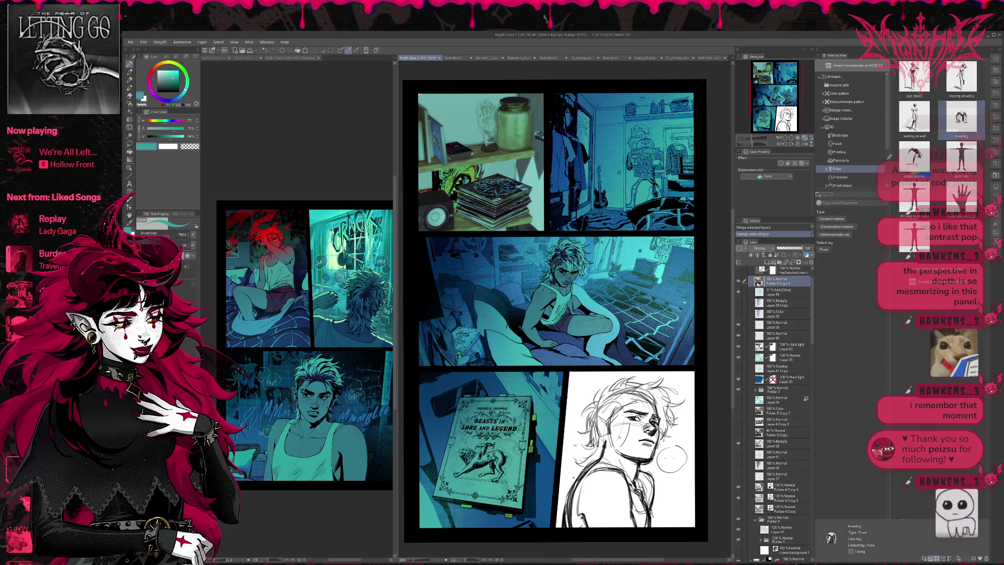
pyautogui.click(739, 282)
pyautogui.click(738, 281)
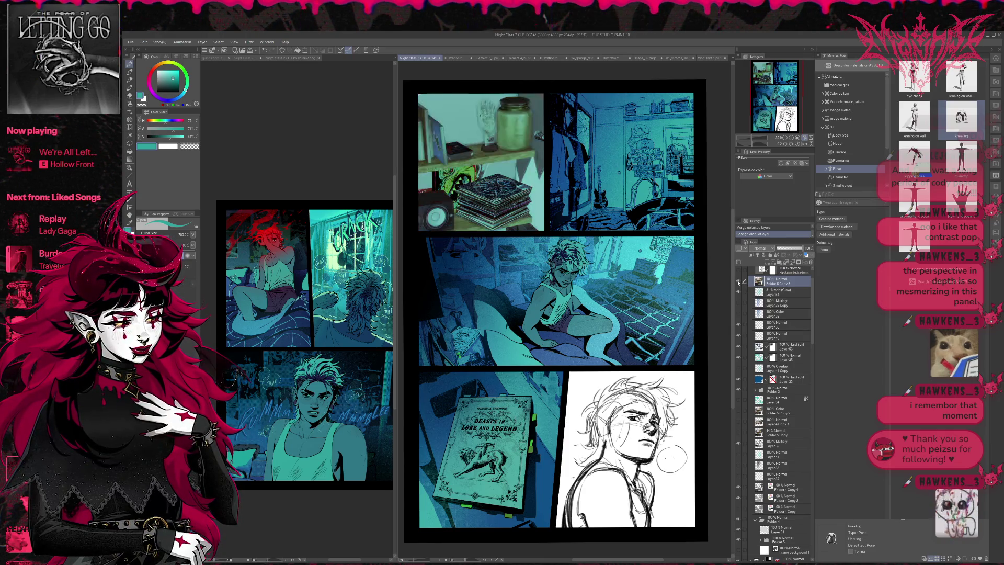
# Move Layer 3 Copy just below the Frame 2 folder to reveal the top-right panel's photo reference
pyautogui.scroll(5, 783, 313)
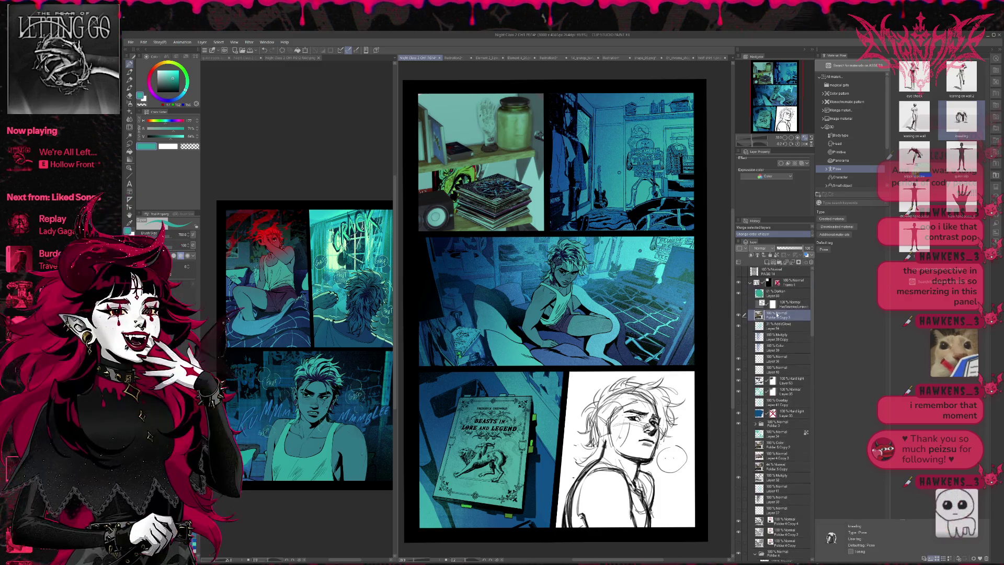
pyautogui.click(751, 294)
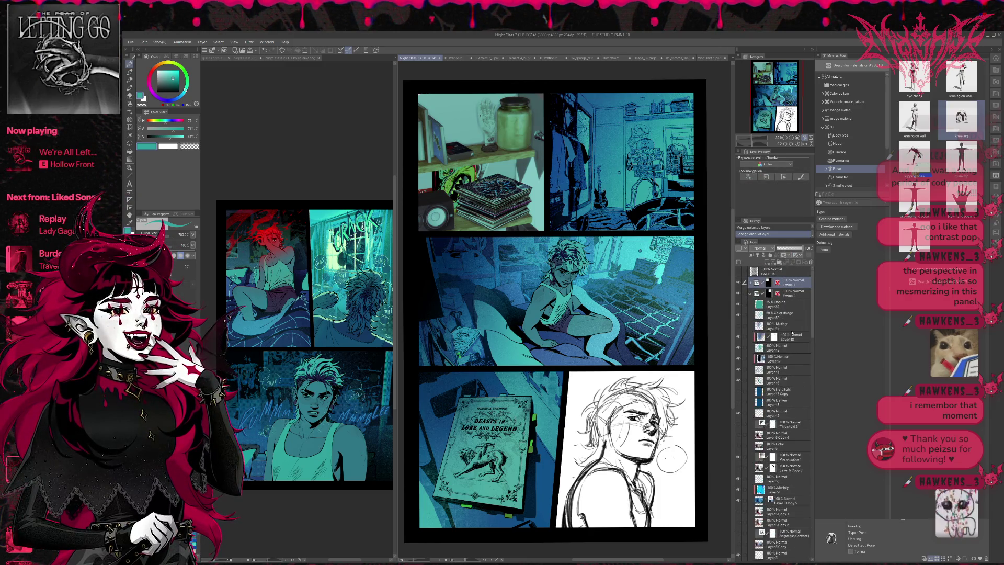
pyautogui.click(751, 293)
pyautogui.scroll(-5, 783, 366)
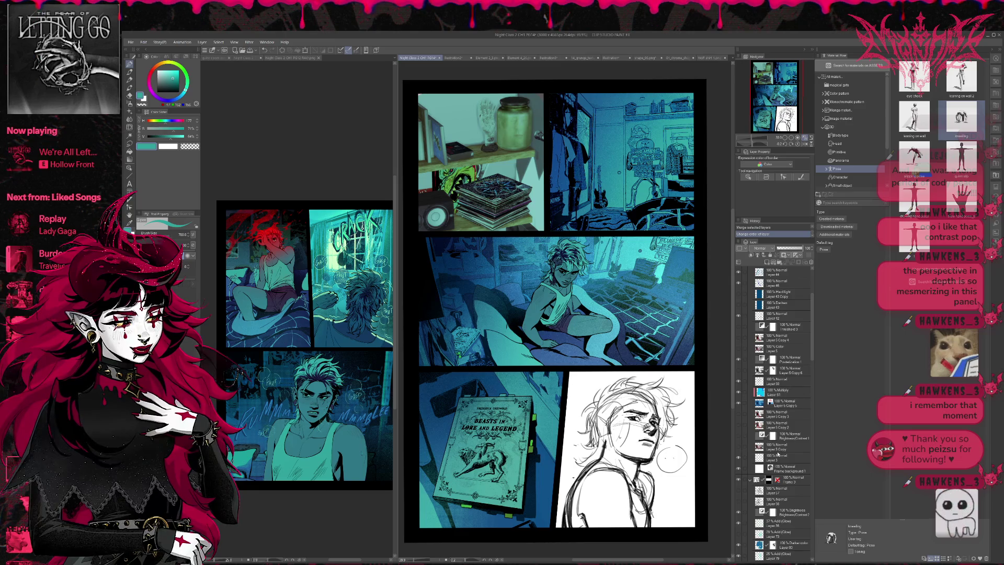
pyautogui.click(778, 453)
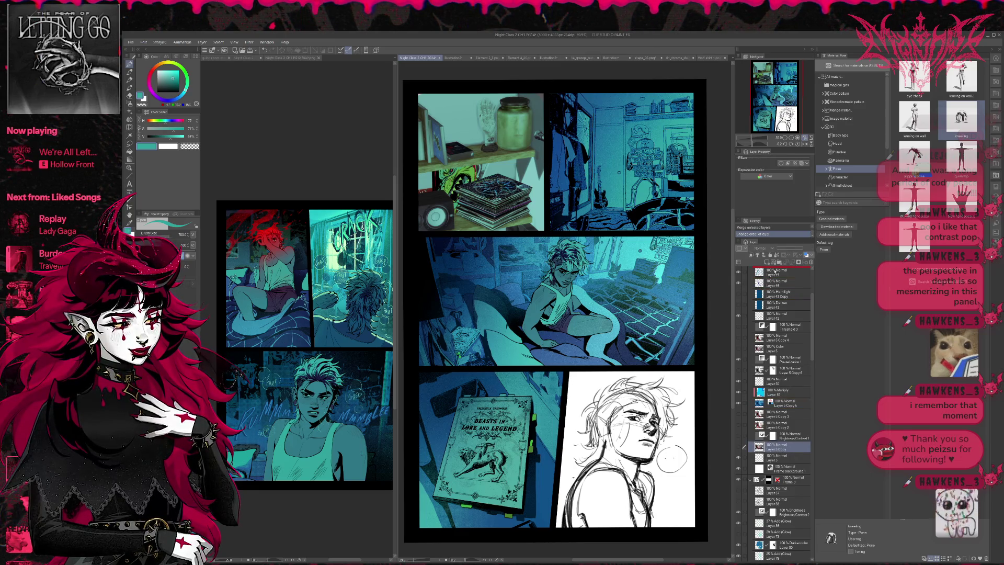
pyautogui.scroll(3, 789, 269)
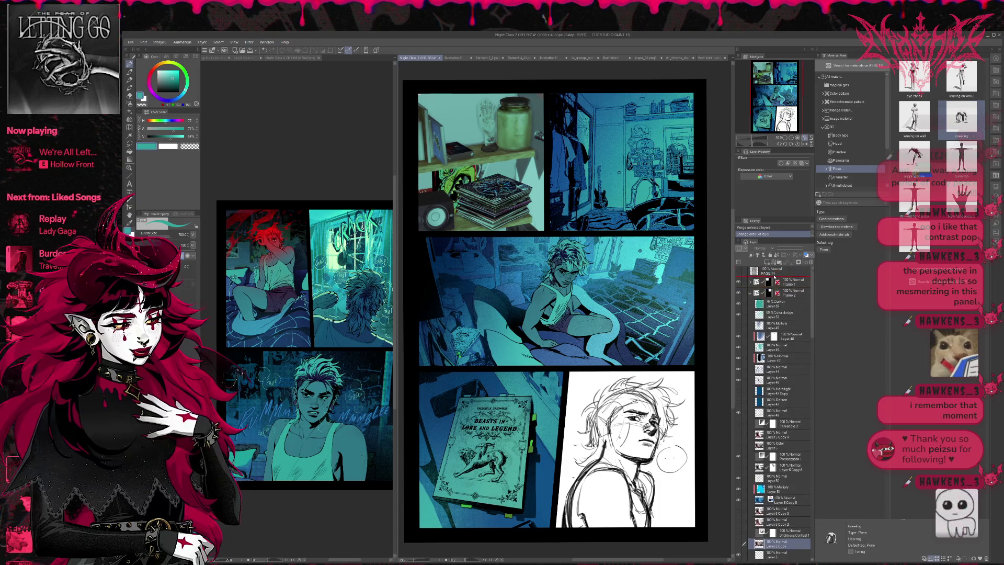
pyautogui.moveTo(789, 276); pyautogui.dragTo(773, 302)
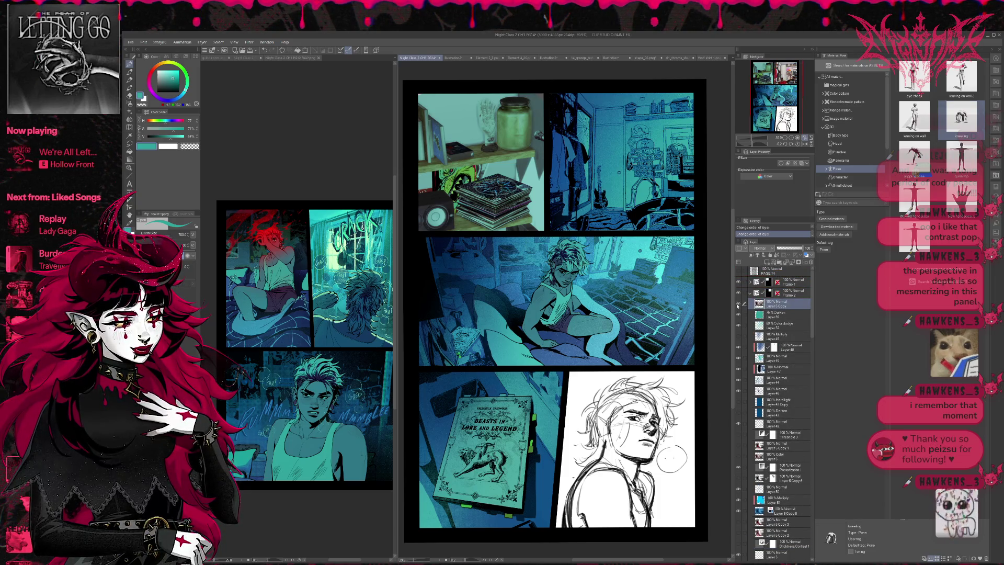
pyautogui.click(751, 293)
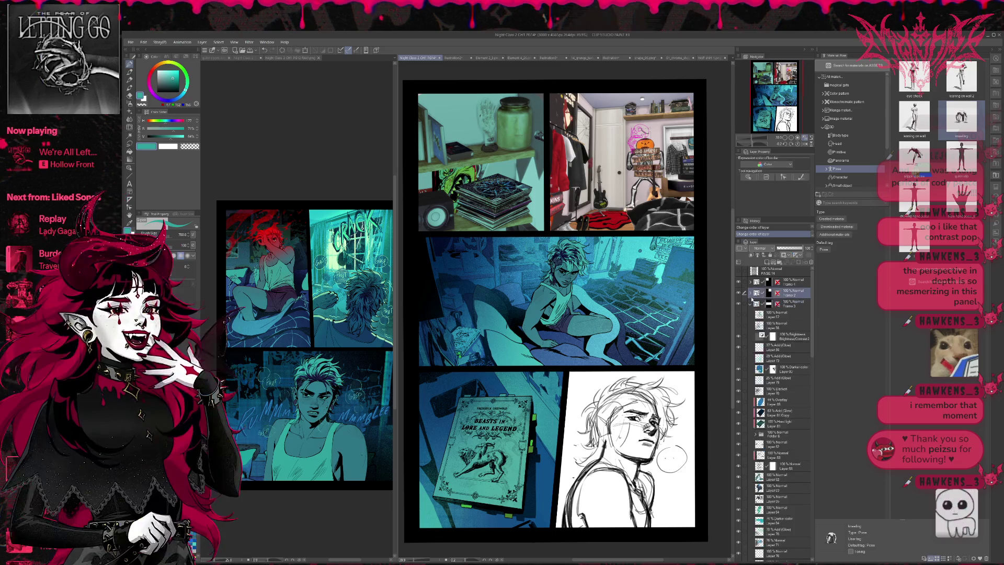
# Duplicate the Layer 6 Copy layer with Ctrl+J
pyautogui.scroll(-5, 783, 381)
pyautogui.scroll(-3, 783, 381)
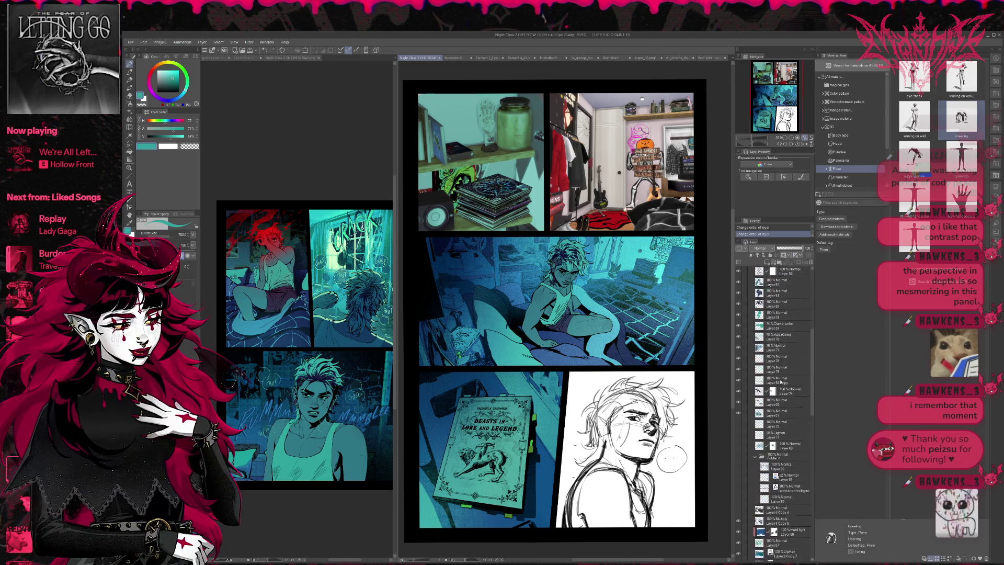
pyautogui.scroll(-3, 783, 382)
pyautogui.scroll(-3, 783, 382)
pyautogui.scroll(-3, 782, 383)
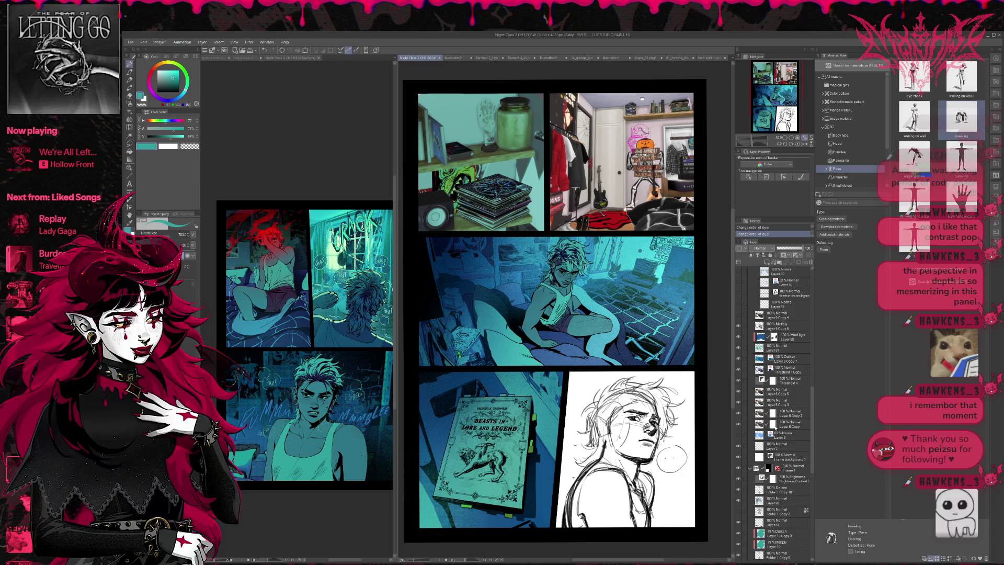
pyautogui.click(797, 427)
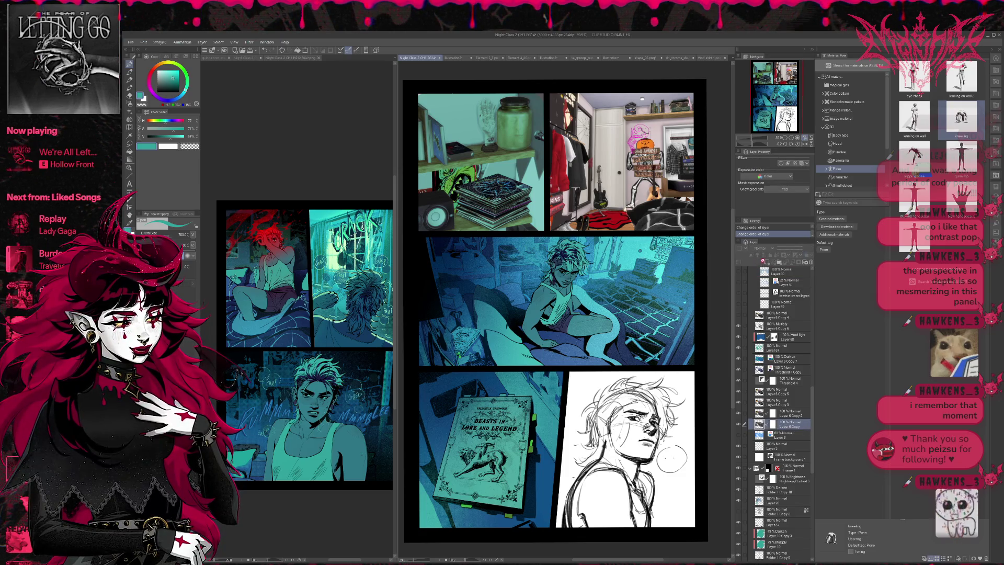
pyautogui.hotkey('ctrl', 'j')
pyautogui.scroll(1, 786, 269)
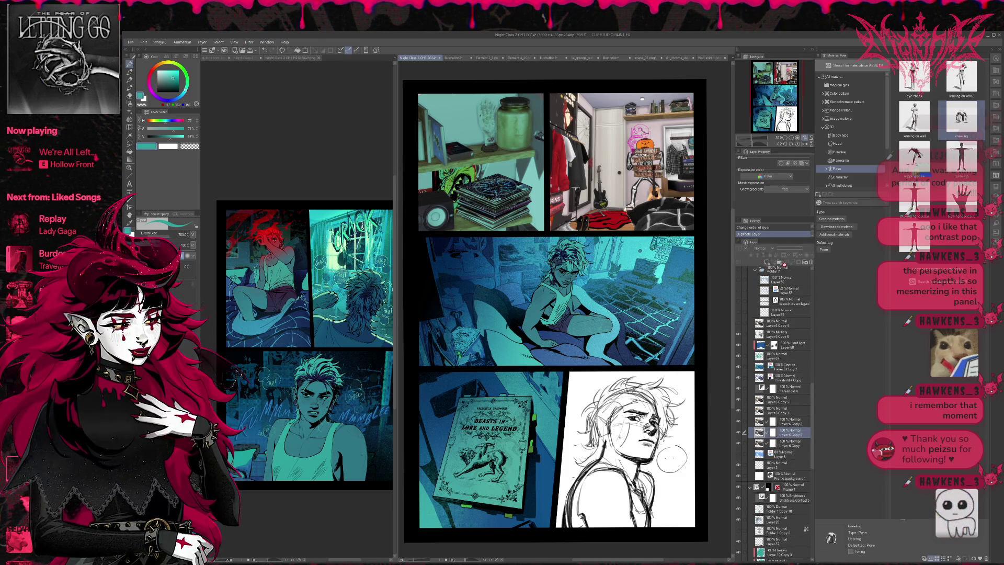
pyautogui.scroll(1, 786, 270)
pyautogui.scroll(2, 787, 270)
pyautogui.scroll(2, 786, 269)
pyautogui.scroll(2, 786, 269)
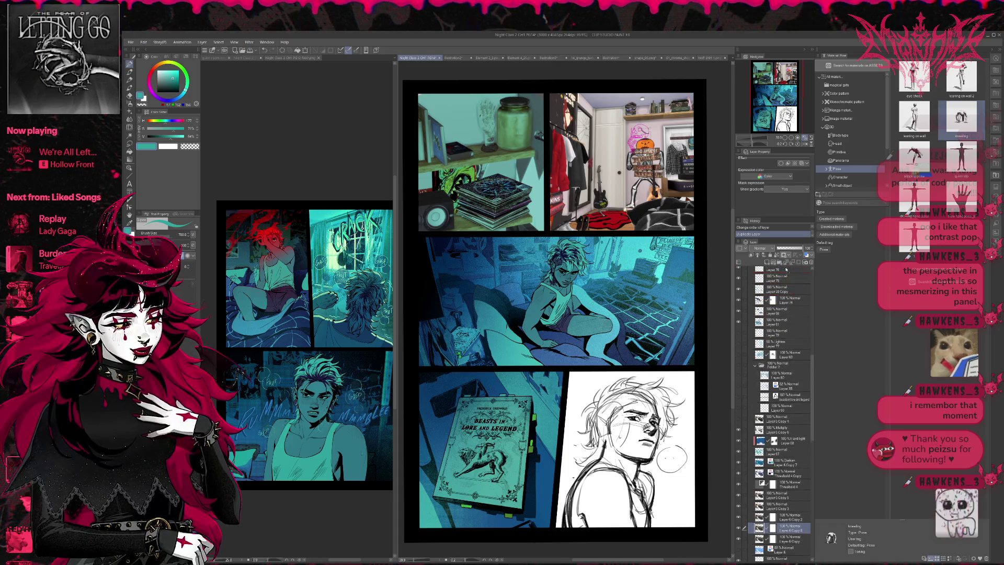
pyautogui.scroll(3, 786, 269)
pyautogui.scroll(3, 786, 269)
pyautogui.scroll(2, 786, 269)
pyautogui.scroll(2, 786, 269)
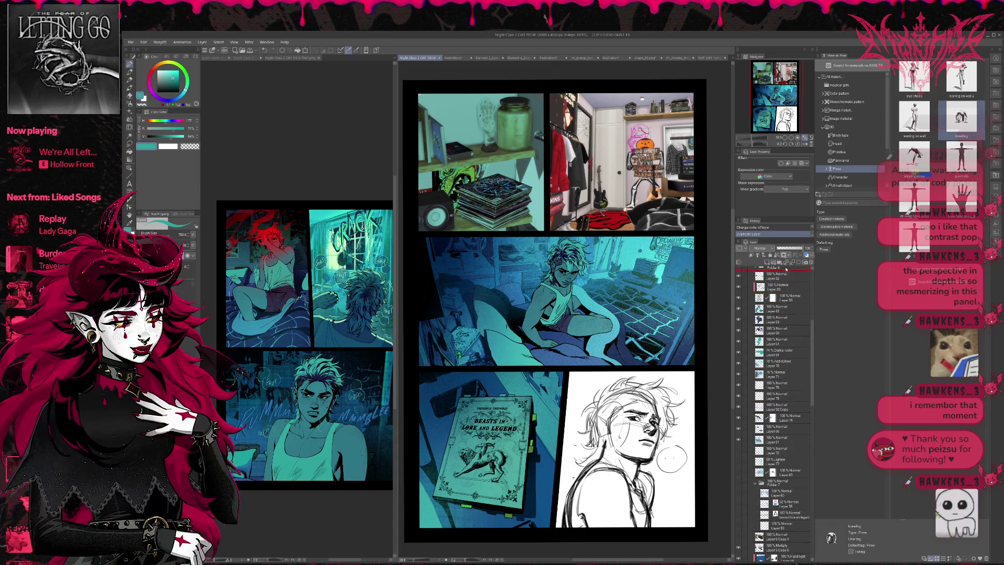
pyautogui.scroll(2, 786, 270)
pyautogui.scroll(2, 786, 270)
pyautogui.scroll(2, 786, 270)
pyautogui.scroll(2, 786, 269)
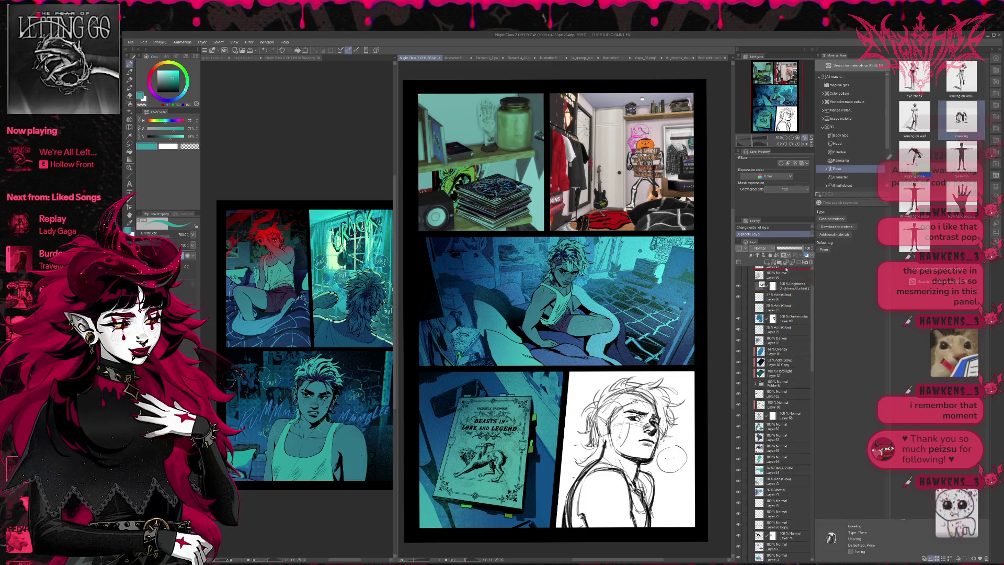
pyautogui.scroll(2, 787, 270)
pyautogui.scroll(2, 786, 269)
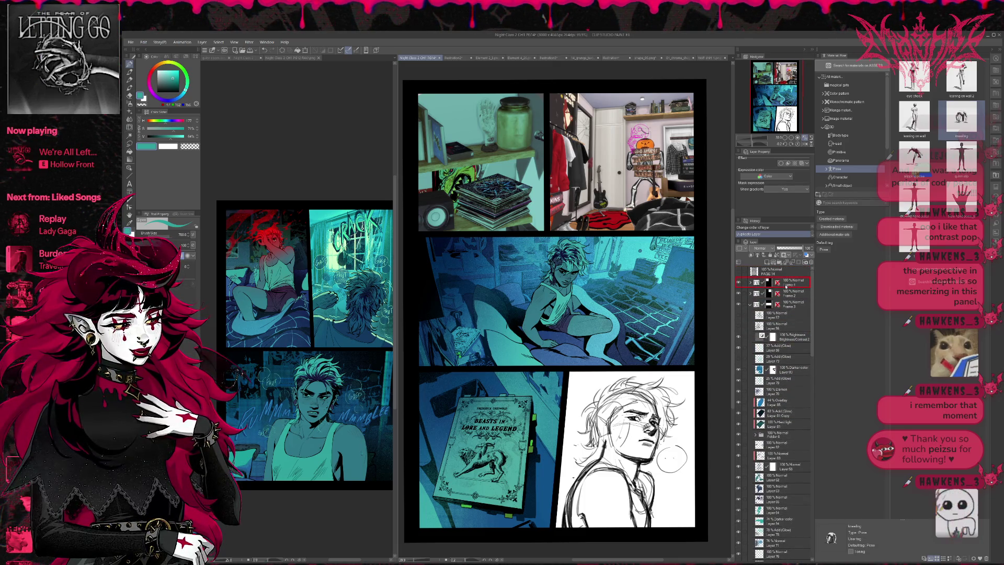
# Put the Layer 6 Copy duplicate into Frame 3 and move Folder 5 Copy 3 above Layer 80
pyautogui.moveTo(787, 312); pyautogui.dragTo(786, 314)
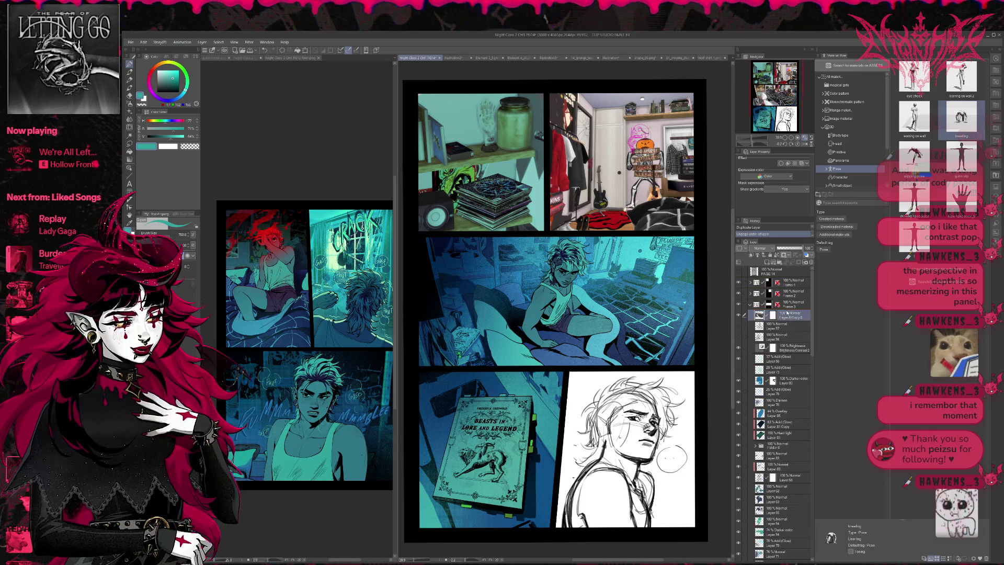
pyautogui.click(751, 283)
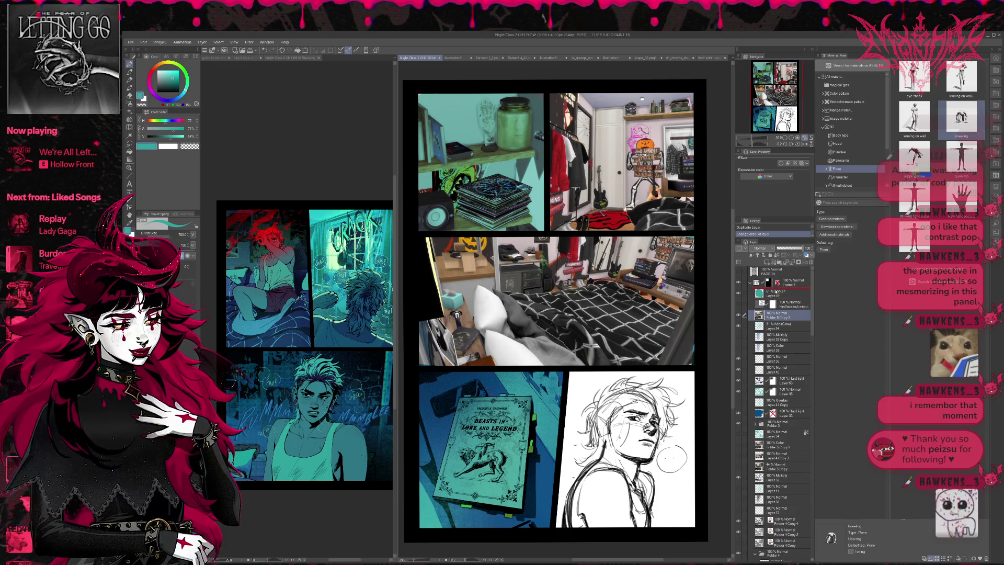
pyautogui.moveTo(782, 297); pyautogui.dragTo(778, 292)
pyautogui.click(750, 282)
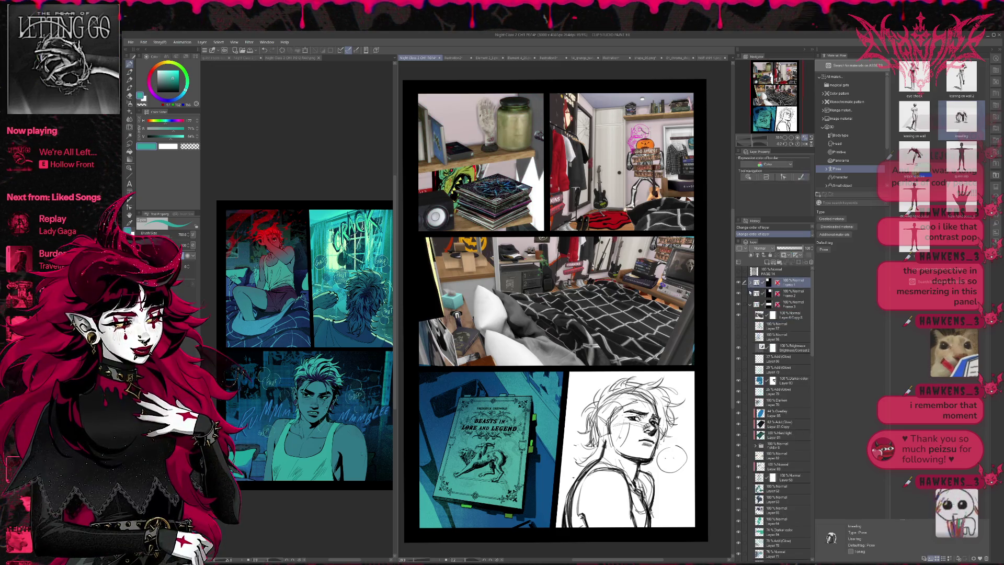
pyautogui.click(750, 305)
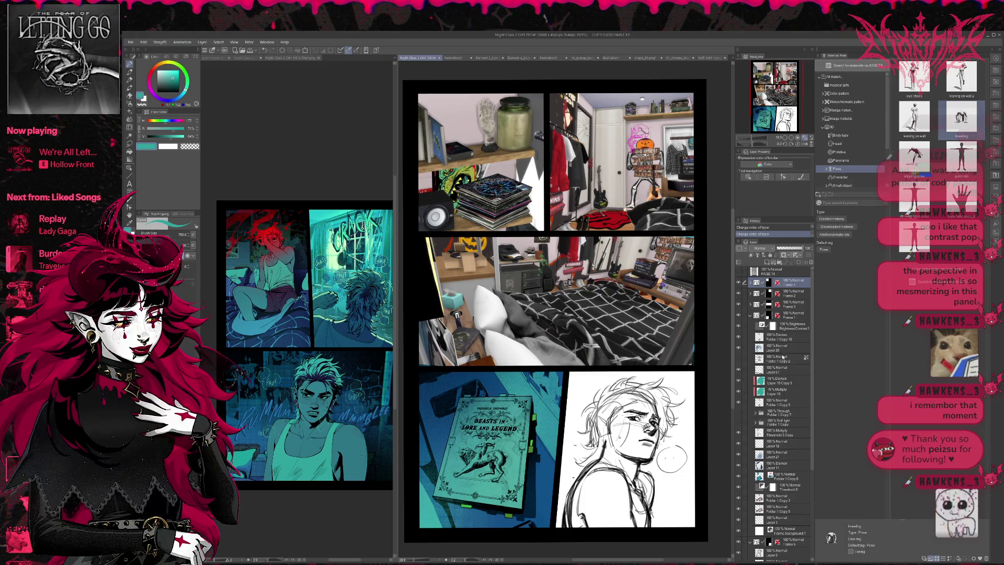
# Copy Layer 7 into the Frame 1 folder and make it visible to show the book photo
pyautogui.scroll(-5, 783, 357)
pyautogui.click(784, 442)
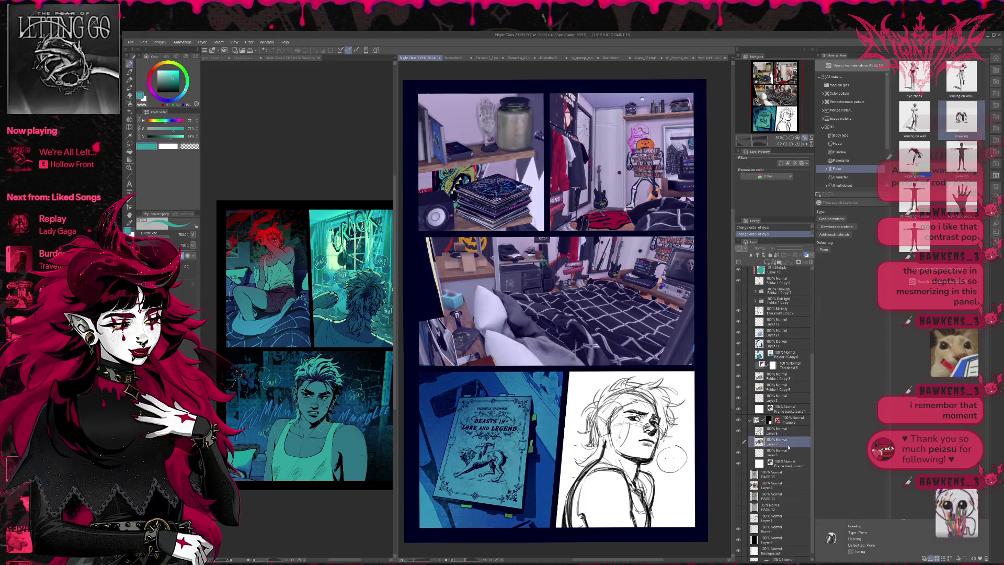
pyautogui.moveTo(777, 443); pyautogui.dragTo(765, 262)
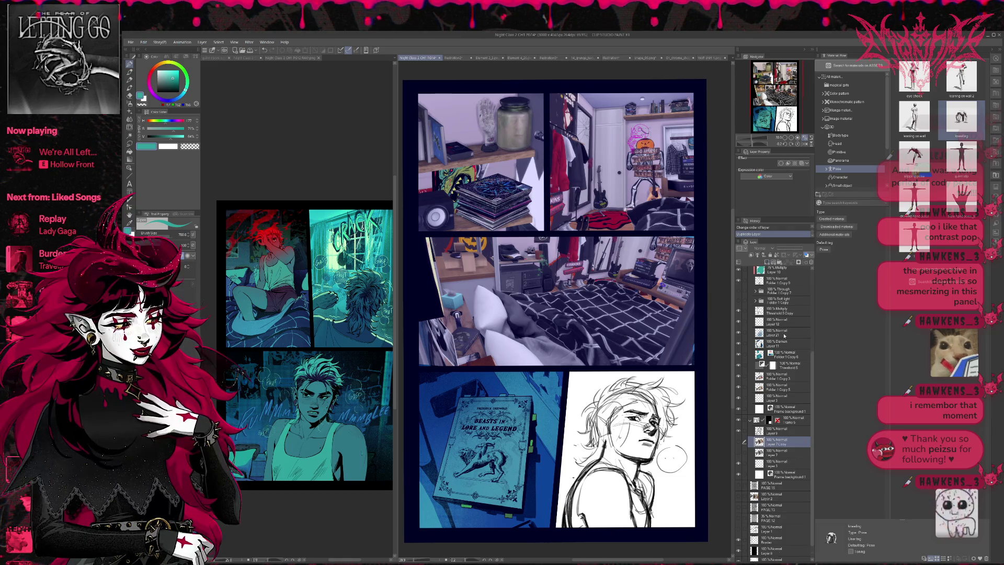
pyautogui.scroll(1, 774, 272)
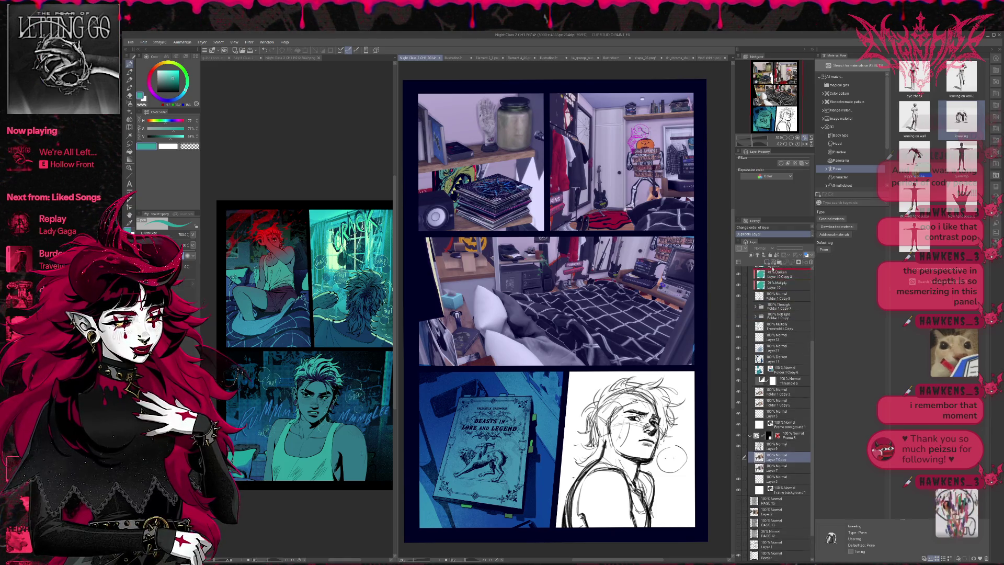
pyautogui.scroll(2, 774, 270)
pyautogui.scroll(2, 774, 267)
pyautogui.scroll(1, 774, 265)
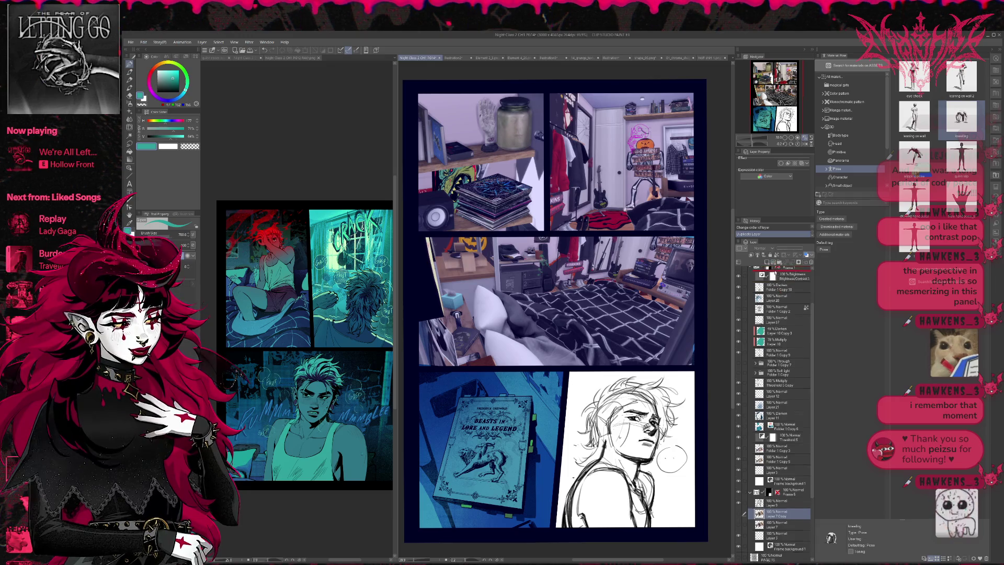
pyautogui.scroll(1, 774, 282)
pyautogui.scroll(1, 773, 304)
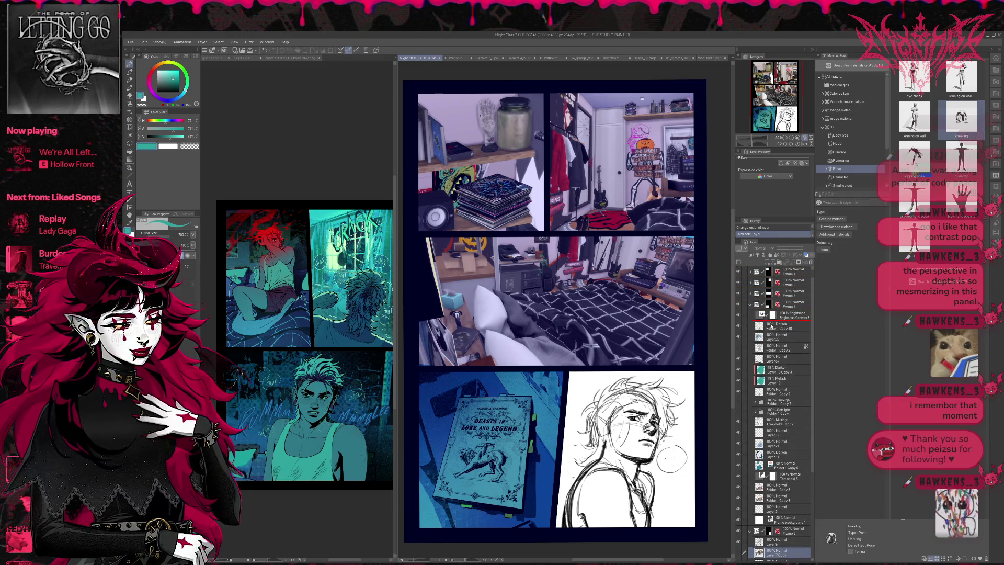
pyautogui.moveTo(774, 321); pyautogui.dragTo(752, 329)
pyautogui.click(739, 326)
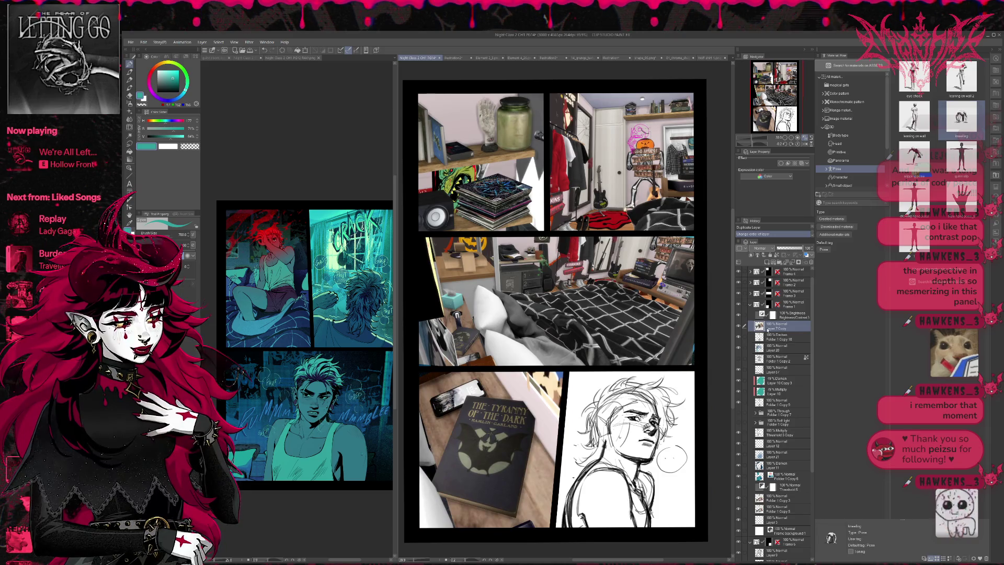
pyautogui.click(752, 306)
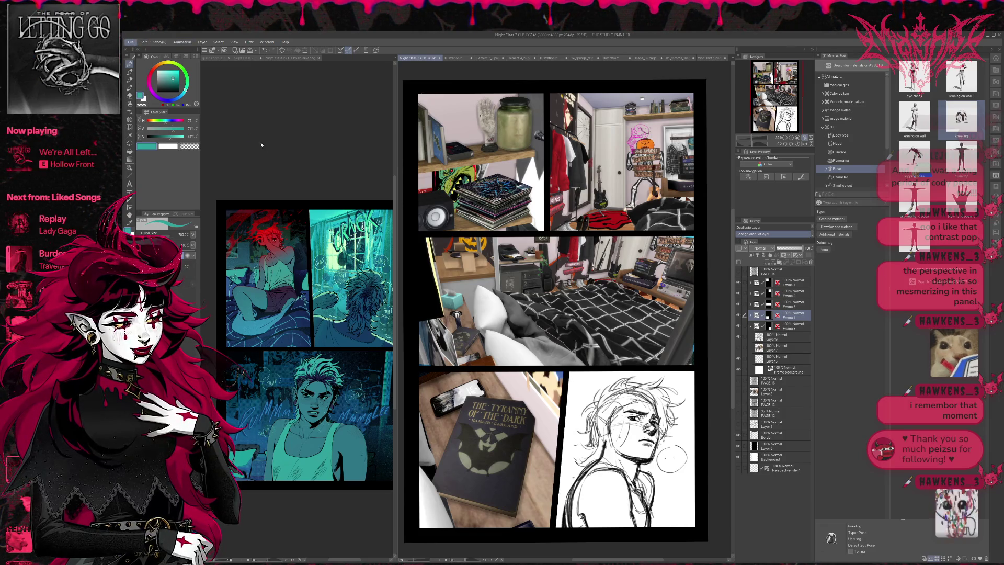
pyautogui.hotkey('alt', 'Tab')
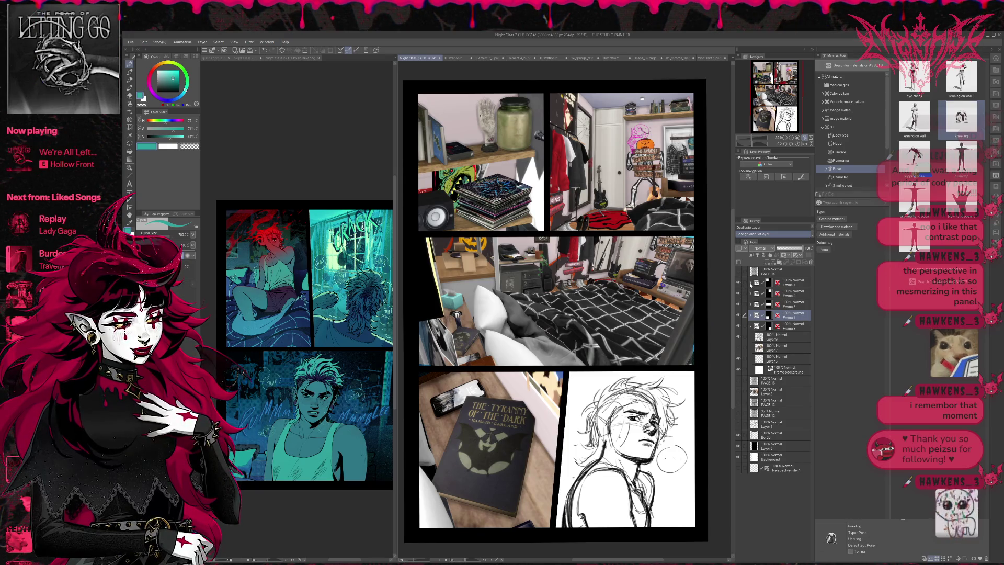
# Hide the 3D references in the top-left and top-right panels
pyautogui.click(750, 283)
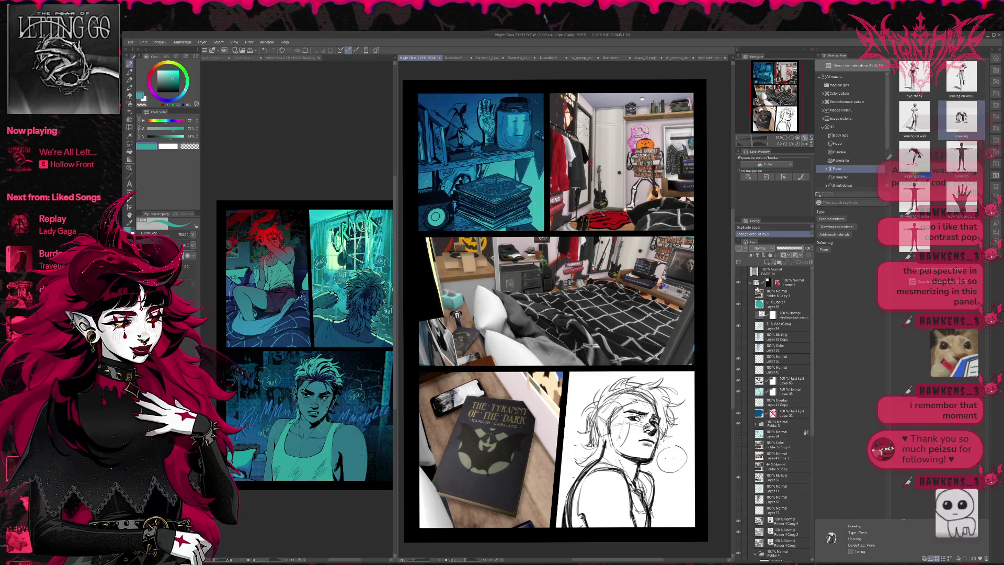
pyautogui.click(751, 283)
pyautogui.click(751, 294)
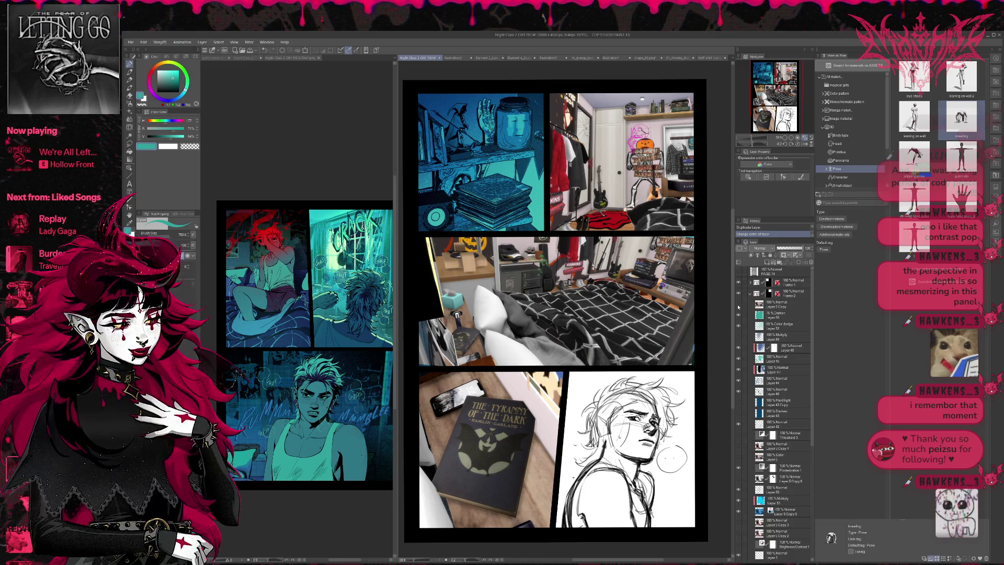
pyautogui.click(739, 307)
pyautogui.click(750, 293)
# Hide the middle panel's 3D bedroom render and the bottom-left book photo reference
pyautogui.click(751, 304)
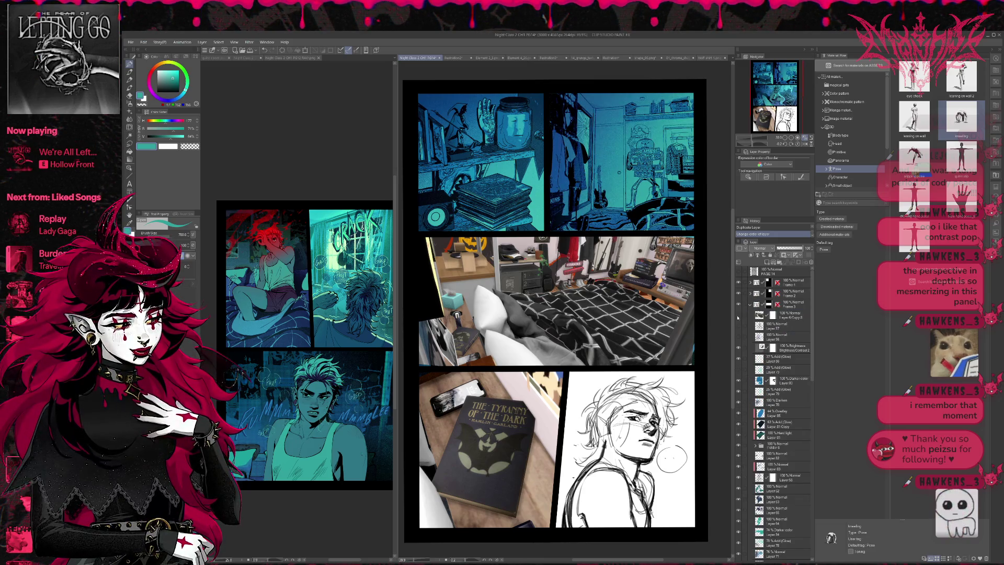
pyautogui.click(738, 318)
pyautogui.click(751, 304)
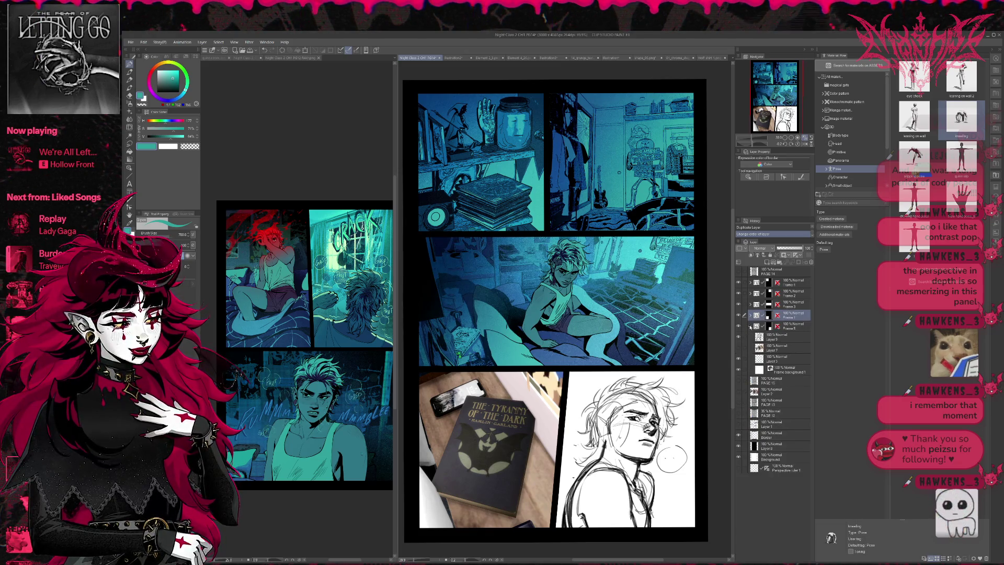
pyautogui.click(749, 316)
pyautogui.click(739, 339)
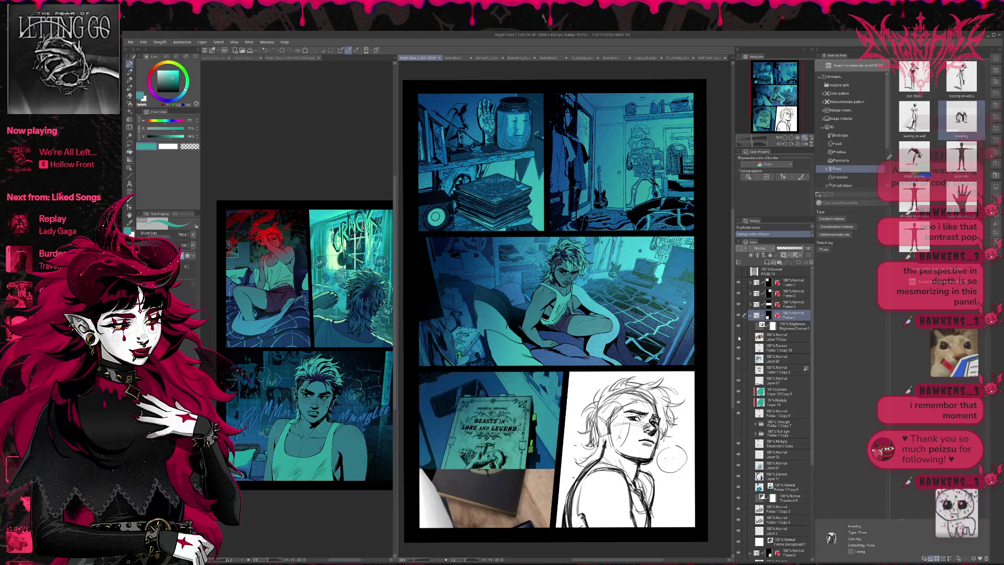
pyautogui.click(739, 338)
pyautogui.click(739, 338)
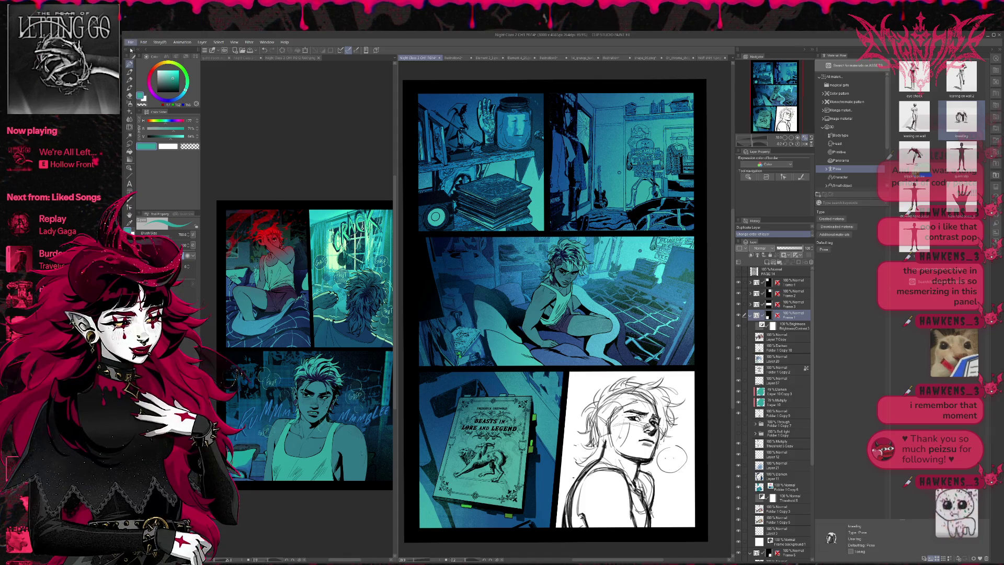
pyautogui.click(277, 202)
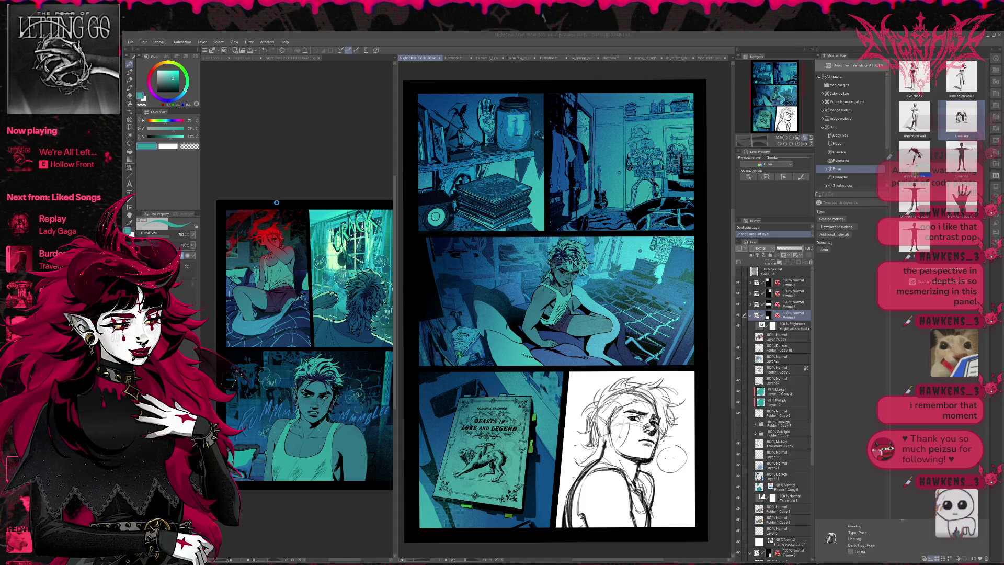